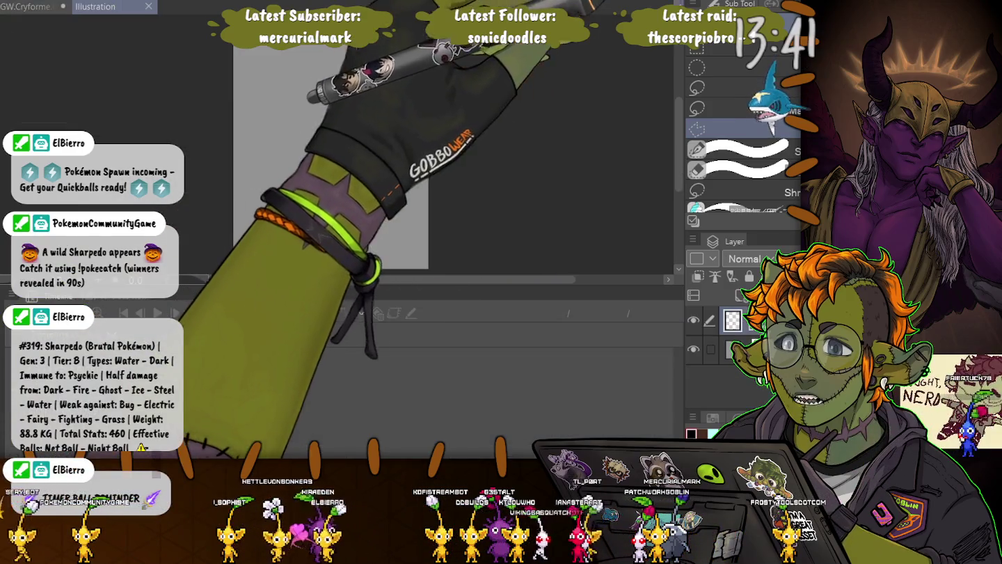
# Step: Close the current tab and flip between the Illustration copy and the animation document, ending on the animation
pyautogui.hotkey('ctrl', 'w')
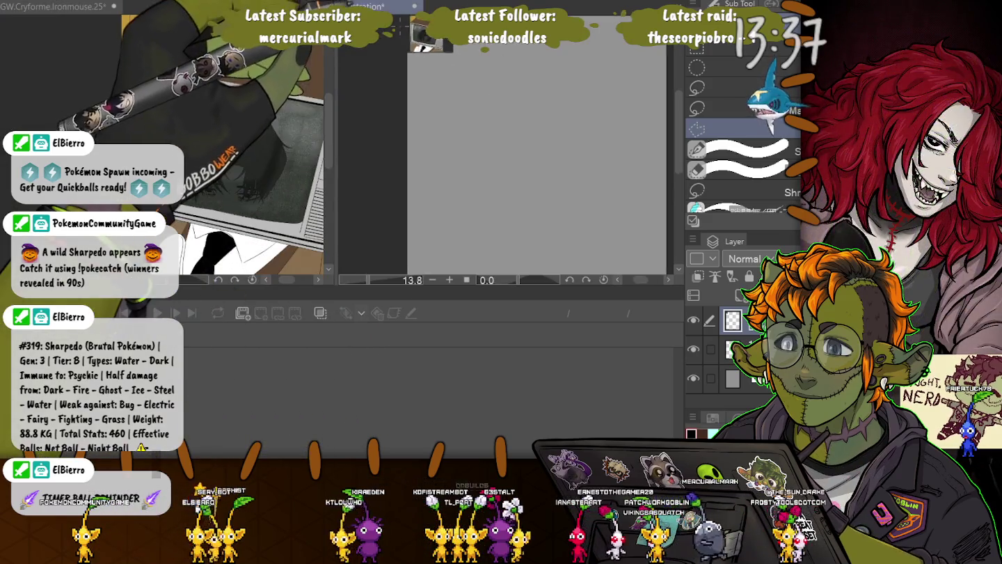
pyautogui.hotkey('ctrl', 'Tab')
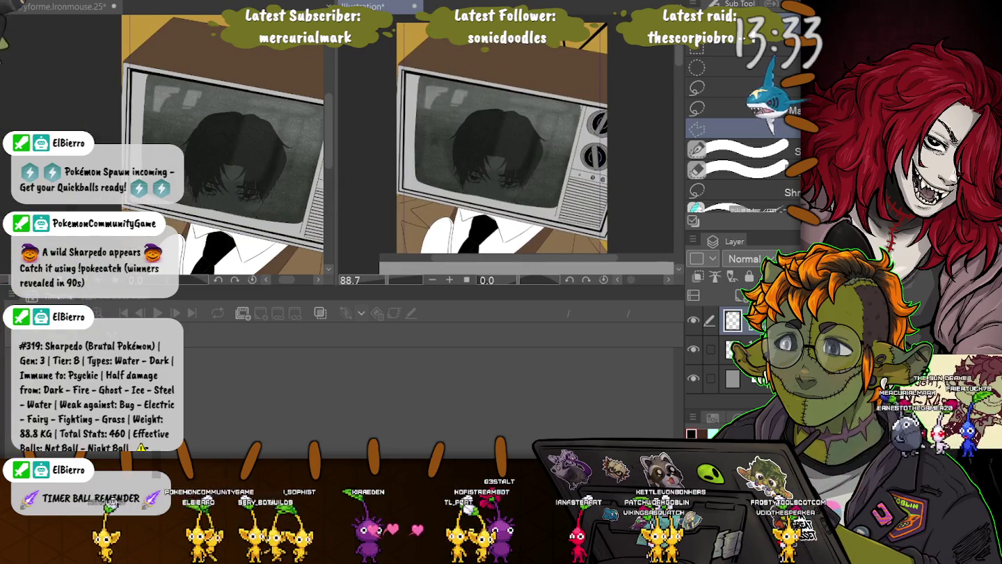
pyautogui.hotkey('ctrl', 'Tab')
pyautogui.hscroll(2, 431, 375)
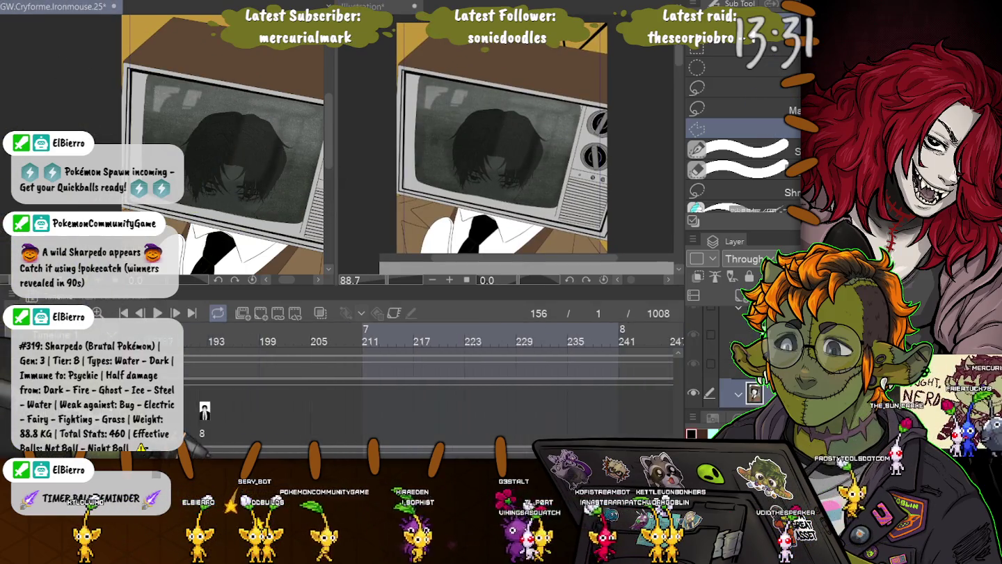
# Step: Scroll the timeline to the 350–400 range, jump to frame 380 and step forward to 381
pyautogui.hscroll(3, 430, 376)
pyautogui.hscroll(3, 432, 376)
pyautogui.hscroll(3, 431, 376)
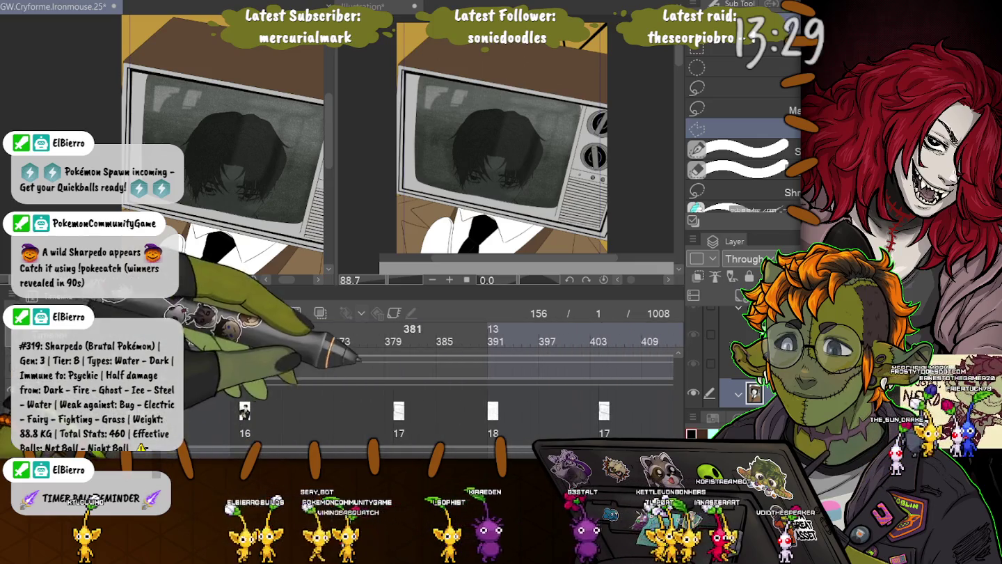
pyautogui.click(397, 411)
pyautogui.press('Right')
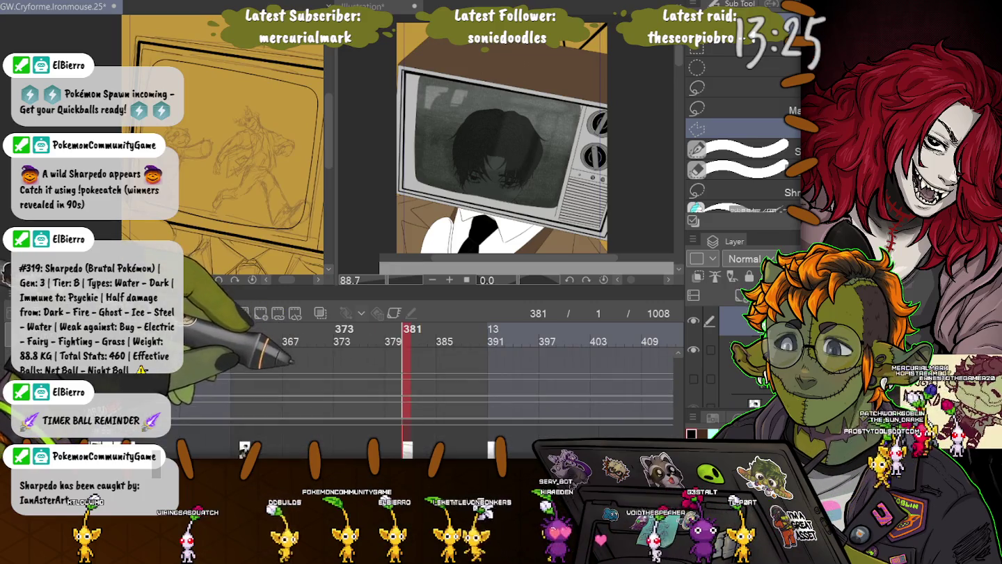
# Step: Scroll through the timeline tracks and return to frame 380
pyautogui.scroll(1, 327, 362)
pyautogui.scroll(-1, 328, 362)
pyautogui.scroll(-1, 334, 368)
pyautogui.scroll(-1, 344, 379)
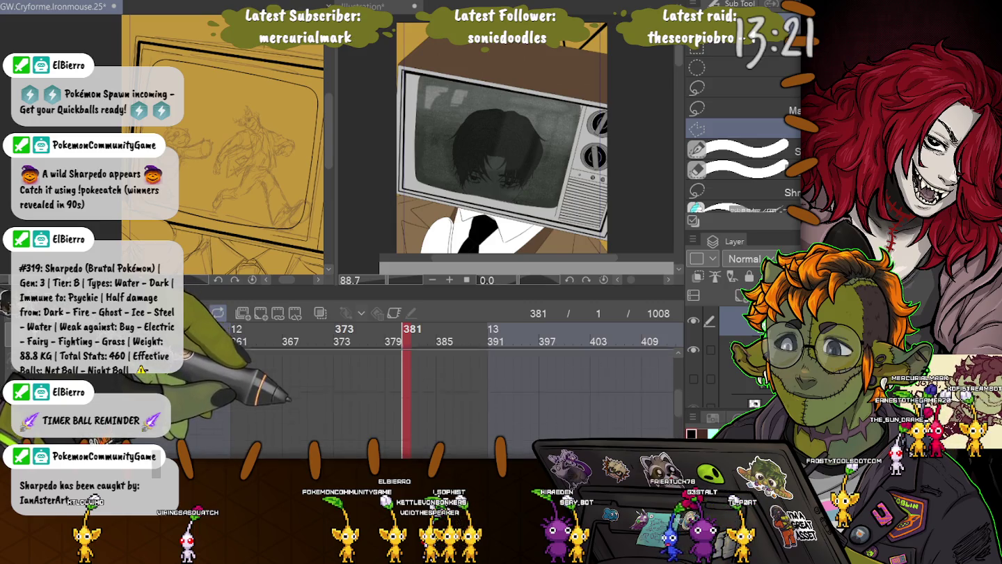
pyautogui.scroll(2, 348, 377)
pyautogui.scroll(2, 354, 376)
pyautogui.scroll(-3, 369, 376)
pyautogui.scroll(-1, 368, 375)
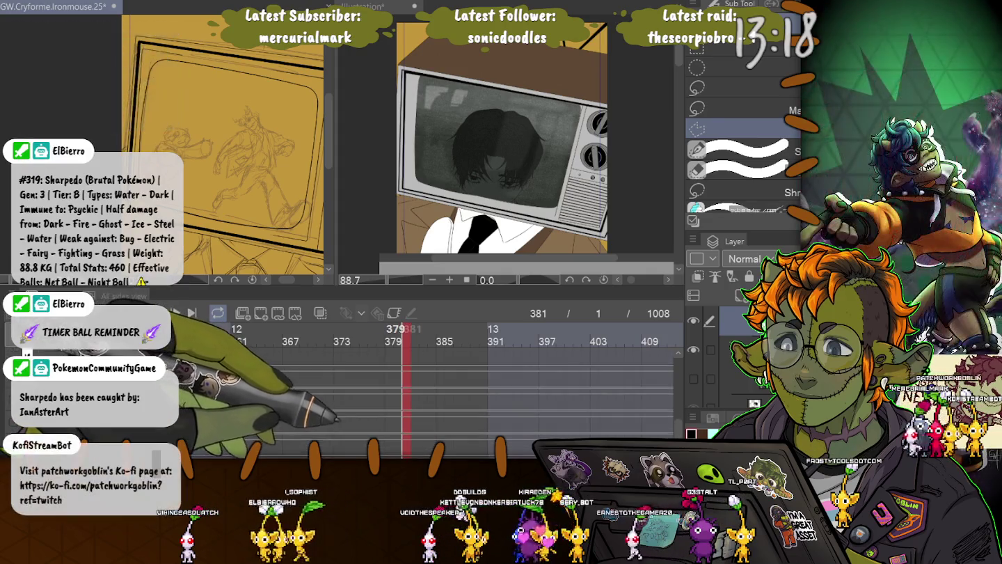
pyautogui.scroll(-1, 393, 390)
pyautogui.scroll(-1, 392, 390)
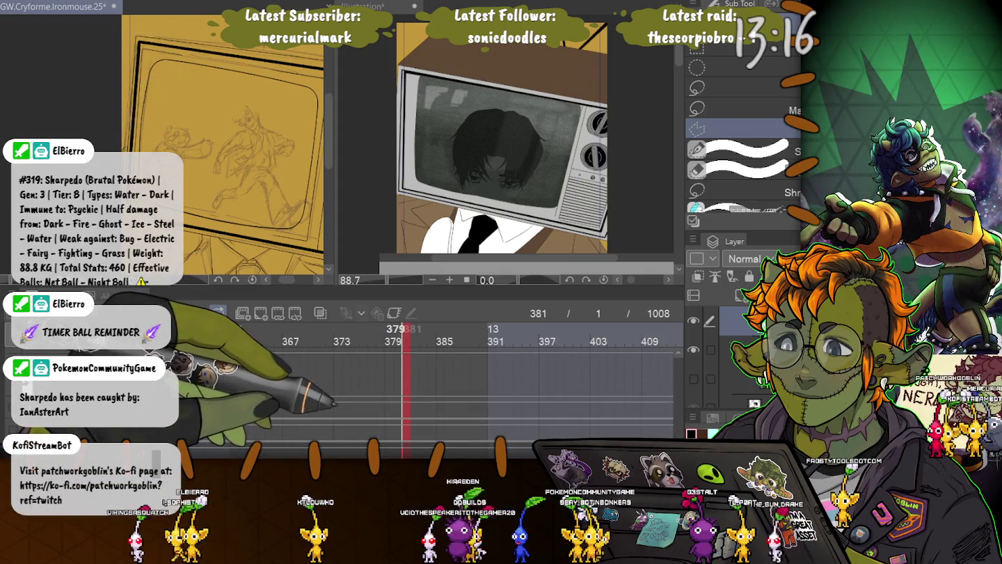
pyautogui.click(396, 334)
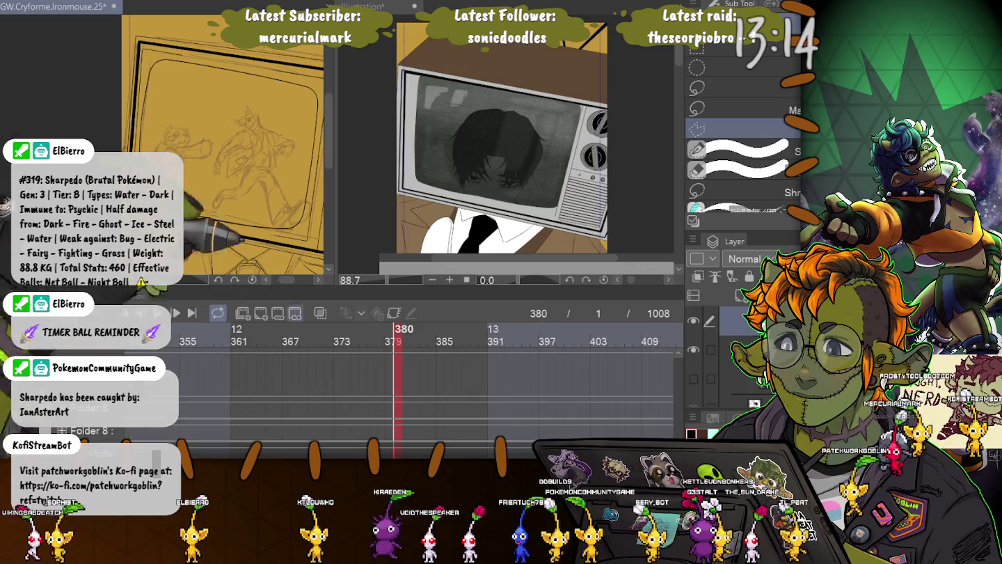
# Step: Lower the canvas/timeline splitter for taller views and cycle from Pen through Figure to the Selection tool
pyautogui.moveTo(327, 286); pyautogui.dragTo(327, 349)
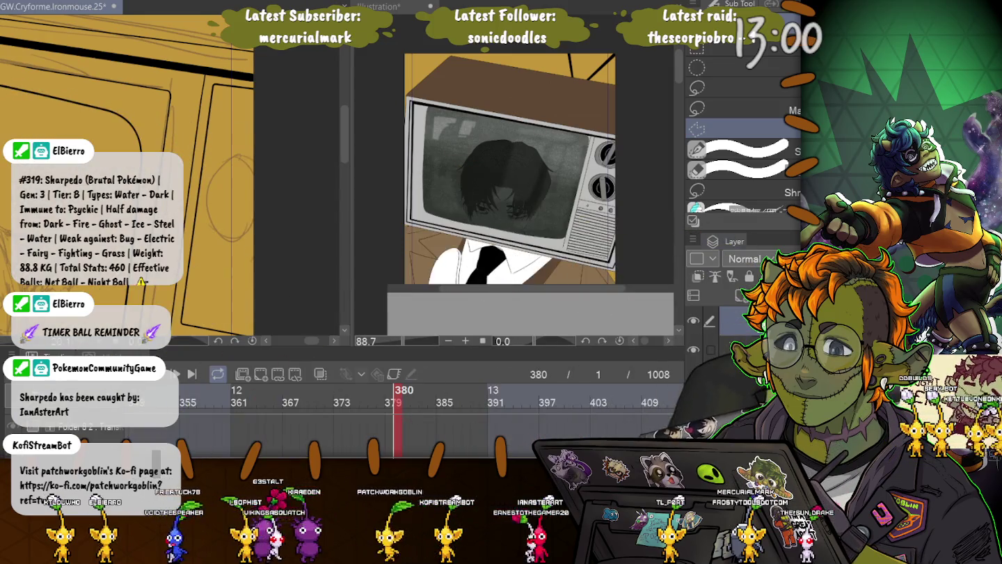
pyautogui.press('p')
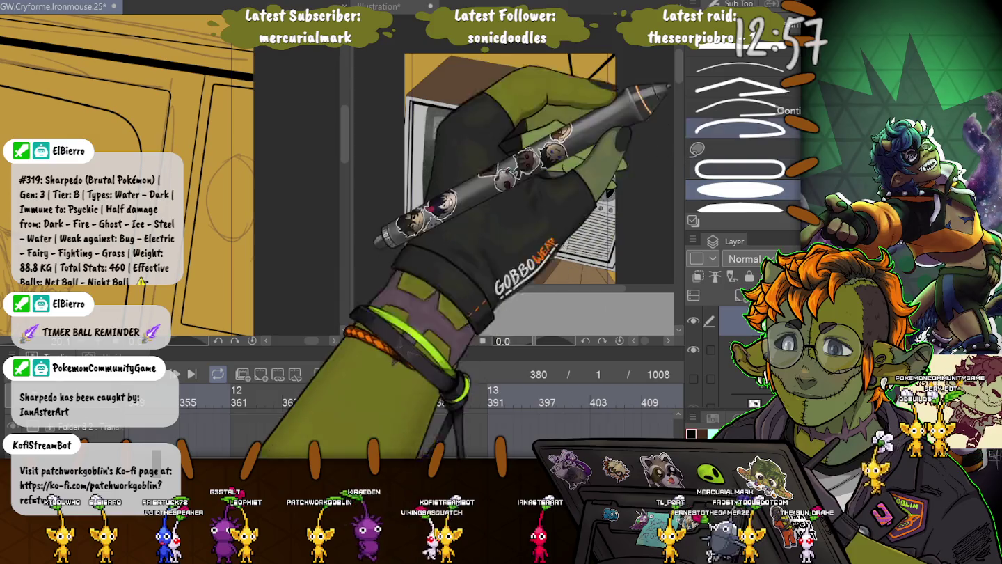
pyautogui.press('u')
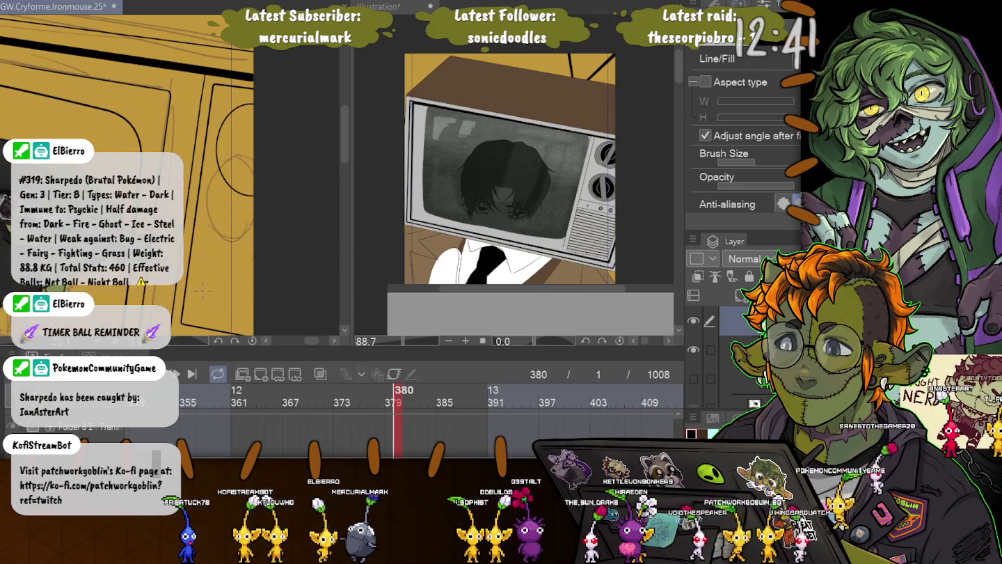
pyautogui.press('m')
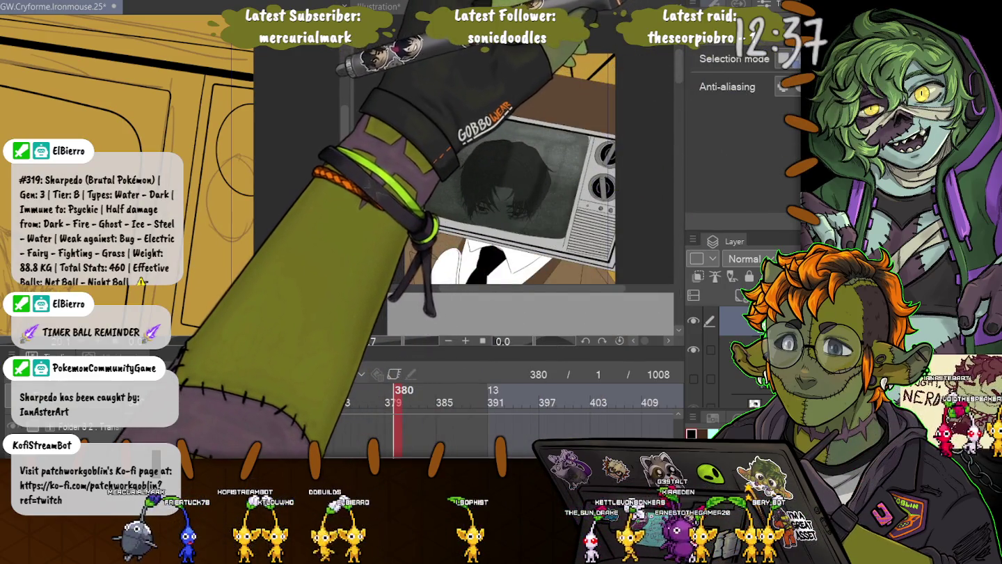
# Step: Lasso the circle on the TV sketch and move it with Keep original image enabled
pyautogui.press('m')
pyautogui.moveTo(270, 103); pyautogui.dragTo(272, 187)
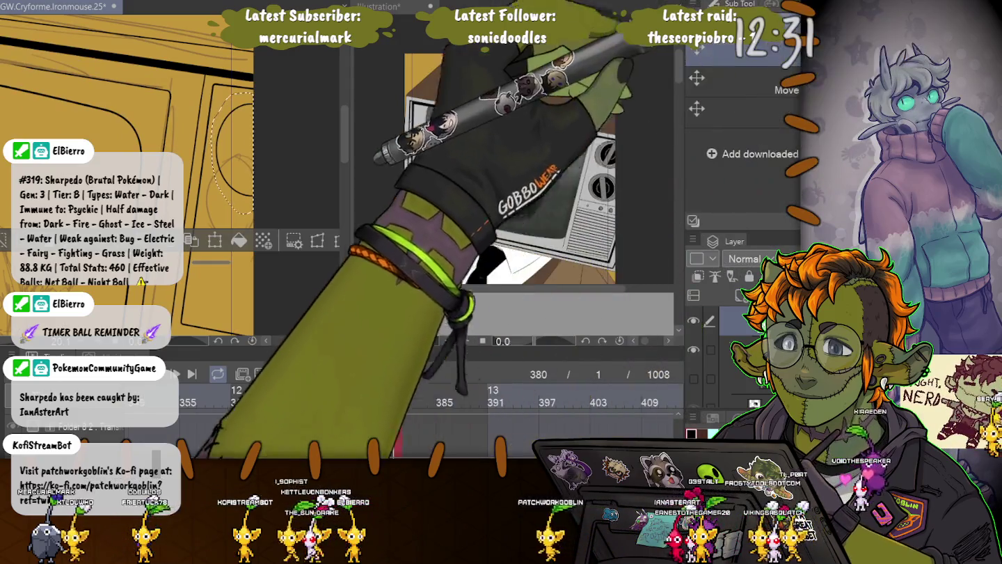
pyautogui.hotkey('ctrl', 't')
pyautogui.click(705, 145)
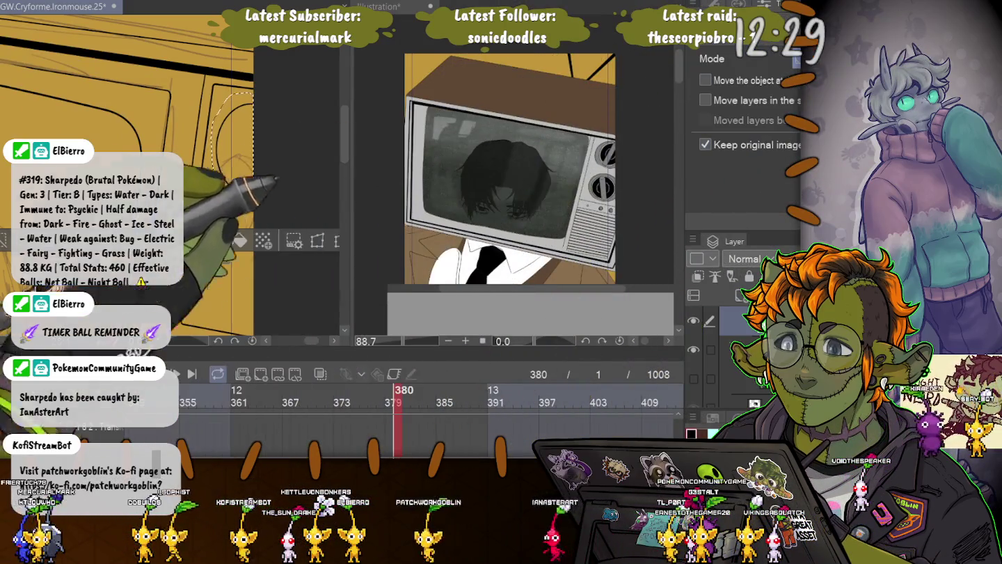
pyautogui.moveTo(234, 153); pyautogui.dragTo(217, 231)
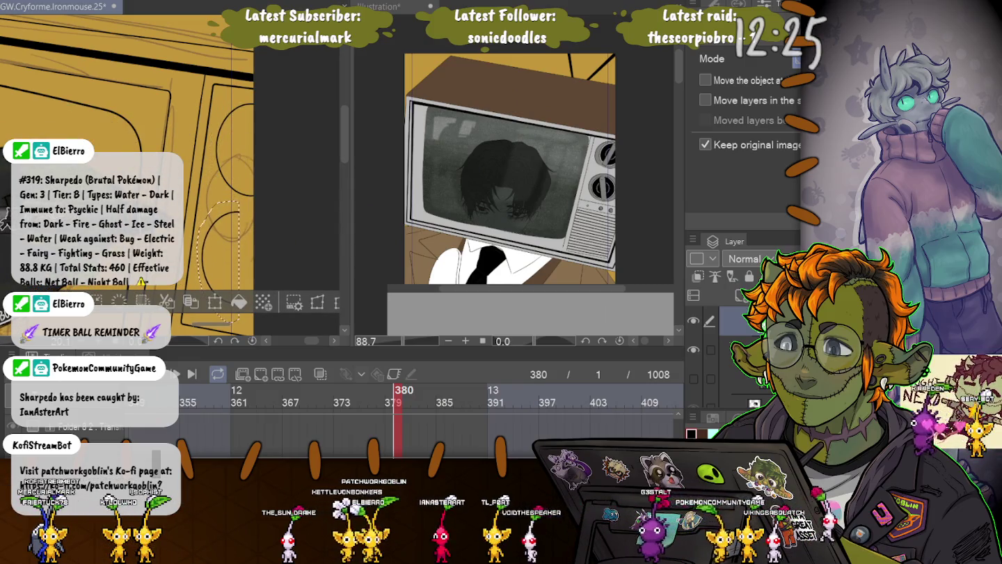
pyautogui.moveTo(171, 233); pyautogui.dragTo(234, 163)
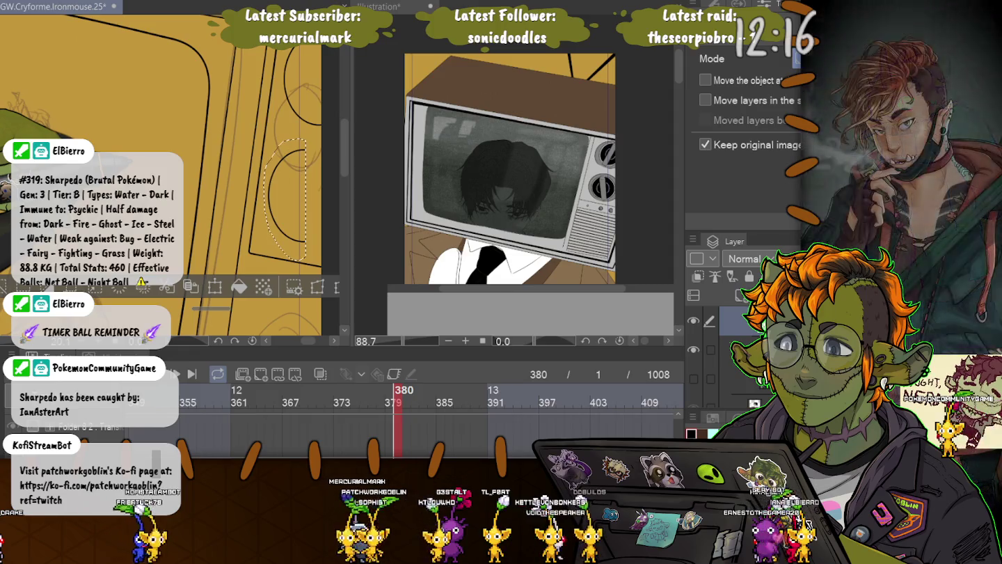
pyautogui.moveTo(285, 203); pyautogui.dragTo(289, 87)
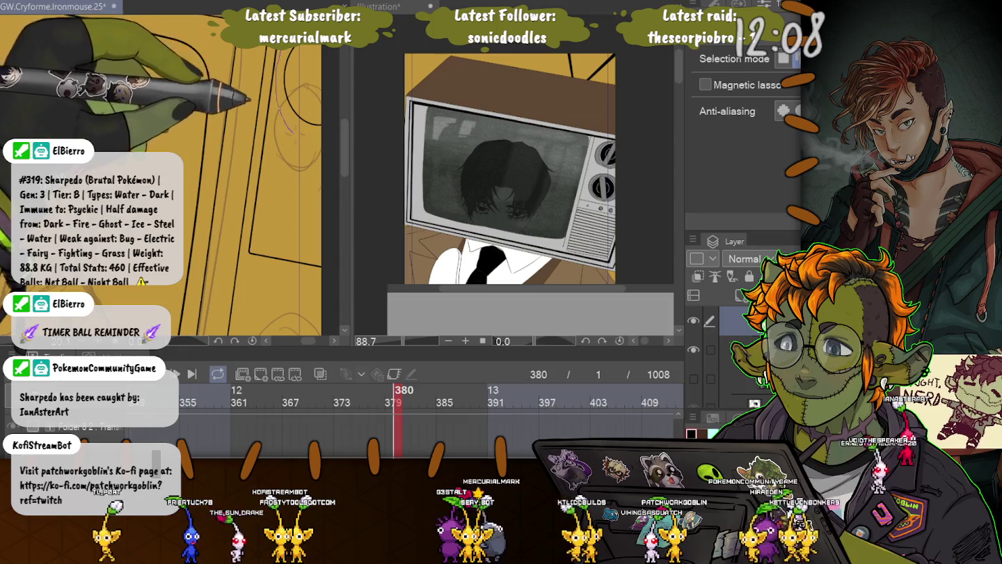
# Step: Lasso the oval shape on the TV sketch and start a Free Transform on it
pyautogui.moveTo(306, 133); pyautogui.dragTo(281, 52)
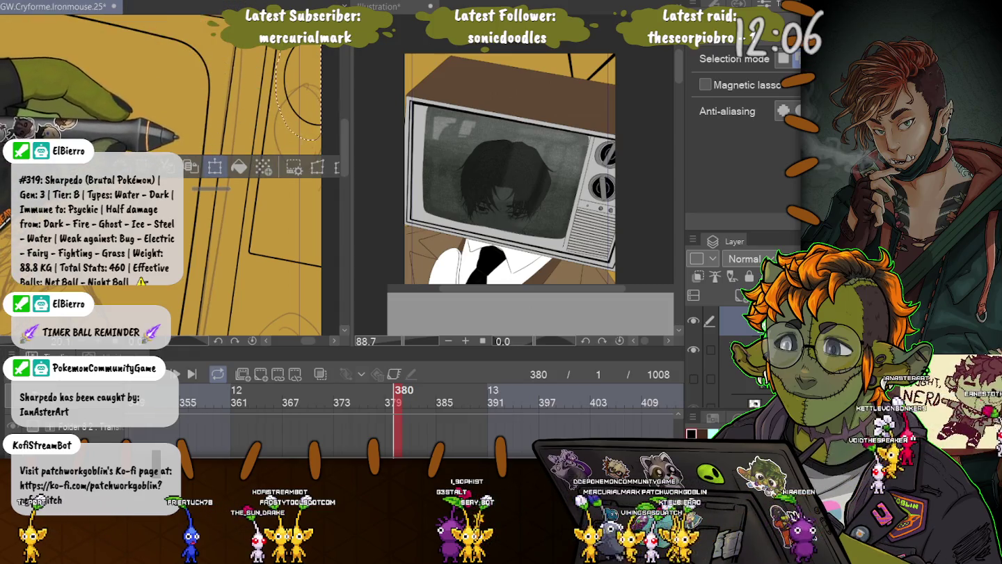
pyautogui.press('k')
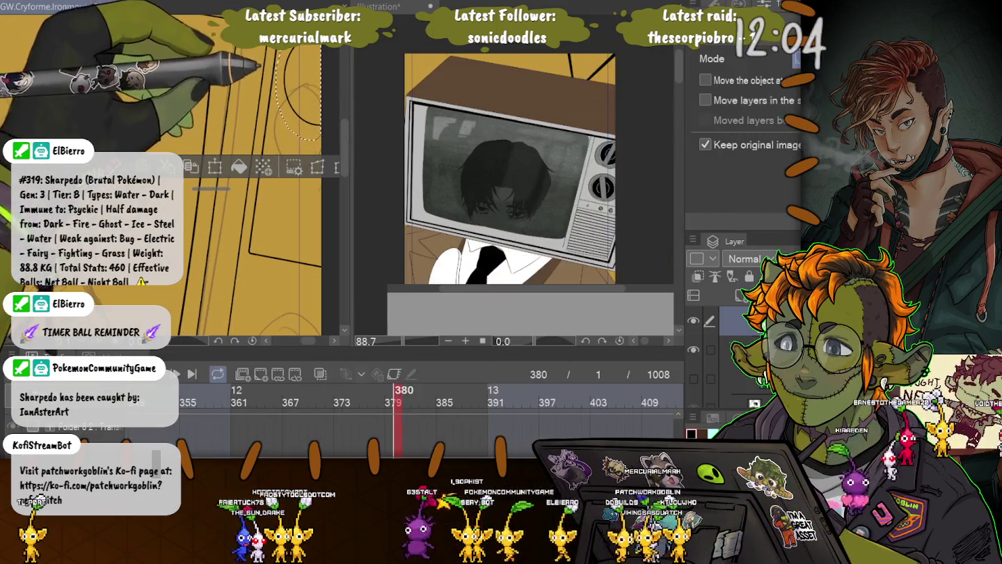
pyautogui.scroll(3, 171, 167)
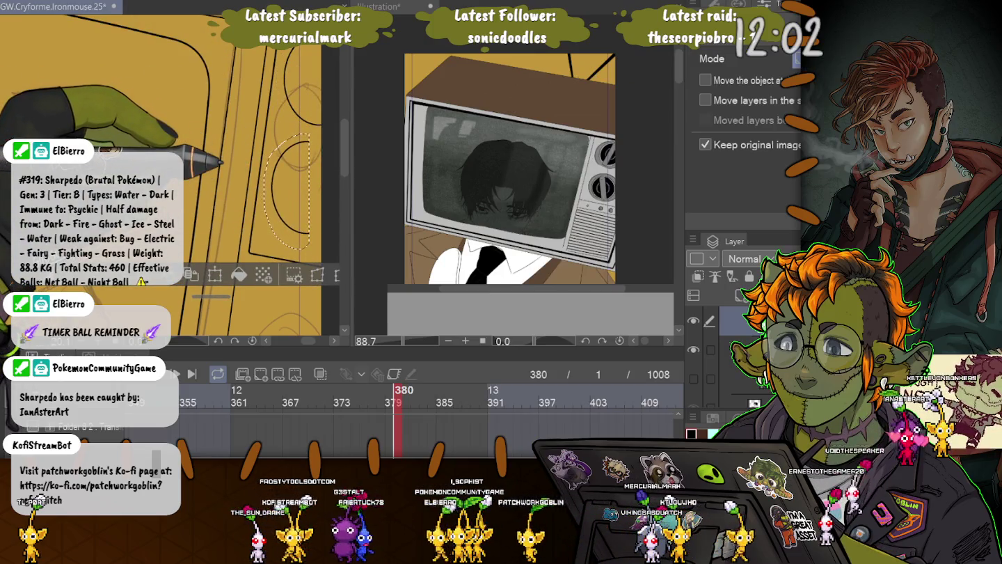
pyautogui.hotkey('ctrl', 't')
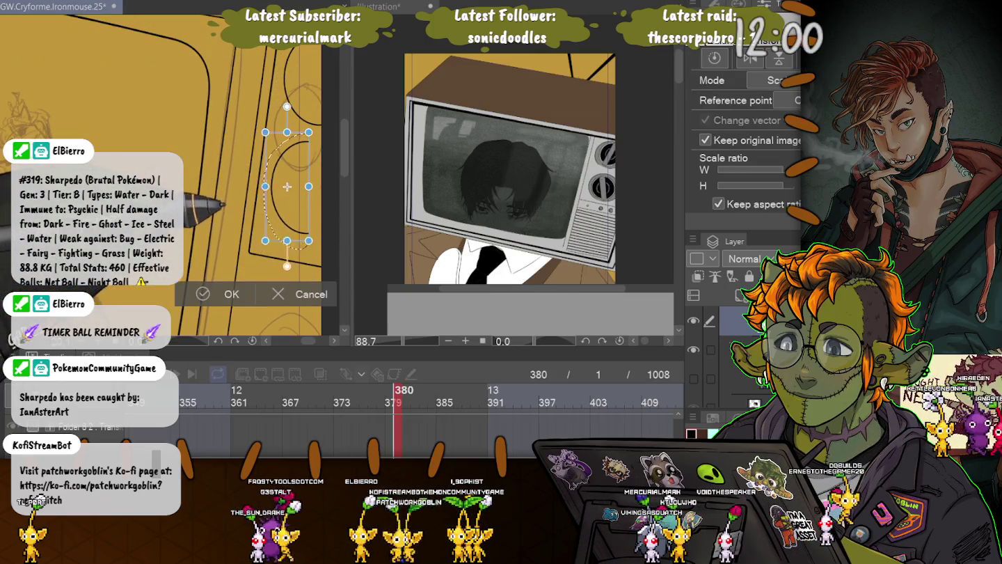
# Step: Shrink the oval dial, move it upward and commit the transform
pyautogui.moveTo(224, 207); pyautogui.dragTo(234, 189)
pyautogui.moveTo(292, 176); pyautogui.dragTo(305, 83)
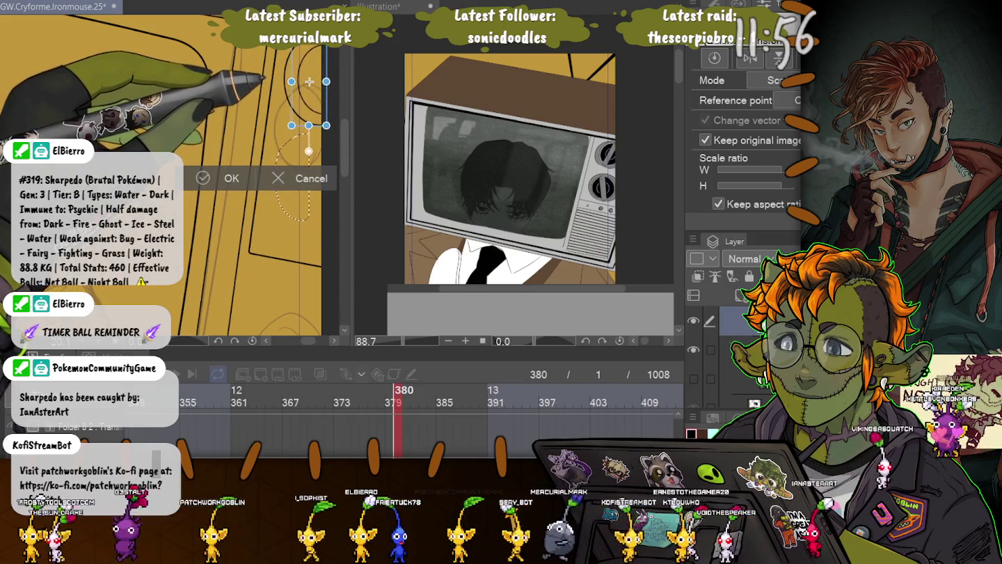
pyautogui.press('Return')
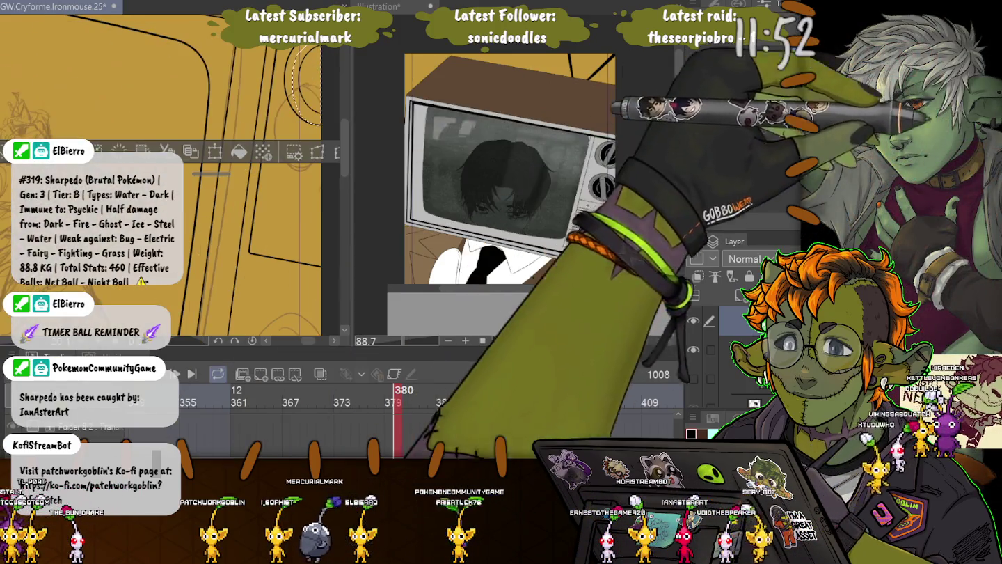
# Step: Move and scale the selected knob area slightly, then commit the transform
pyautogui.press('m')
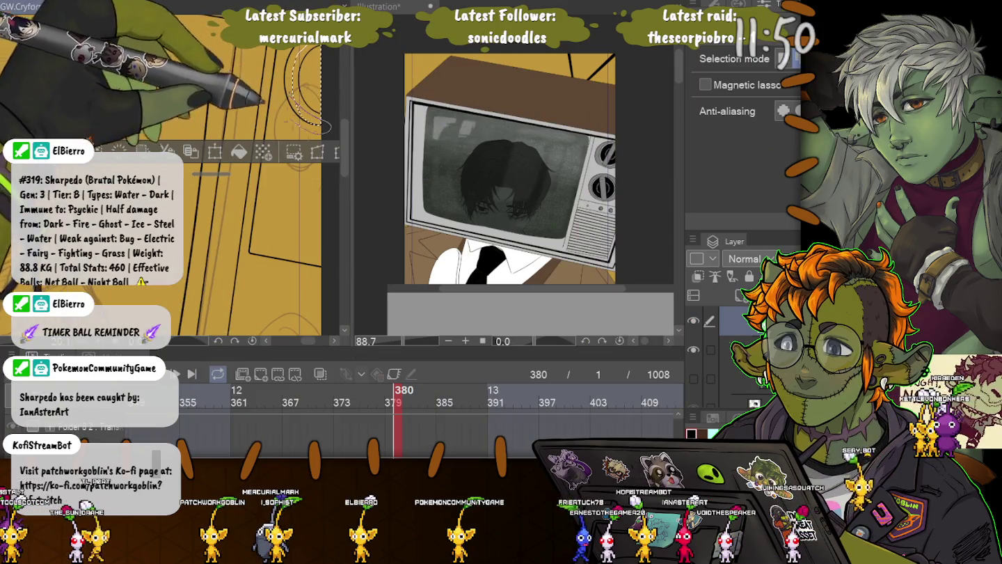
pyautogui.press('k')
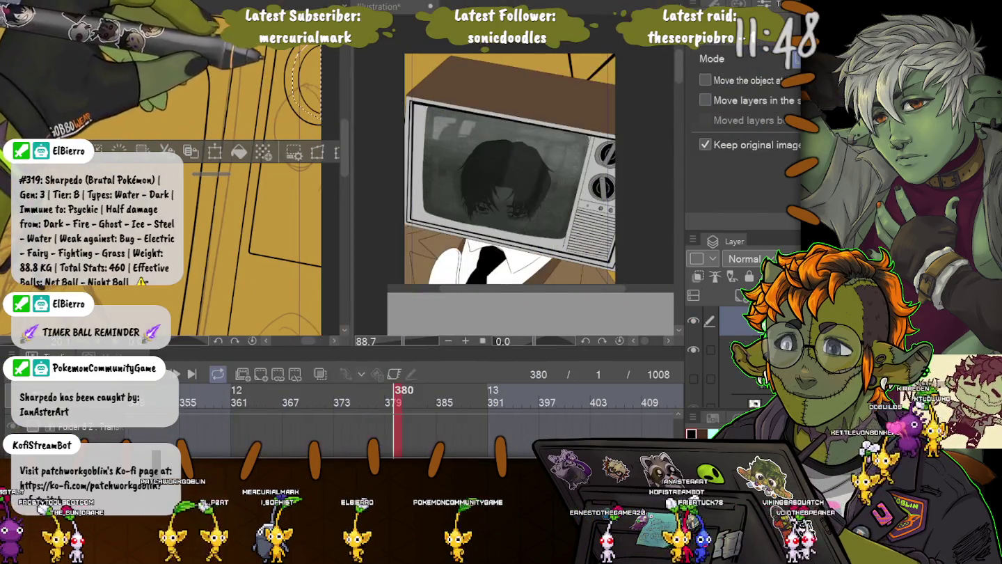
pyautogui.moveTo(306, 84)
pyautogui.mouseDown()
pyautogui.moveTo(296, 174)
pyautogui.moveTo(314, 80)
pyautogui.mouseUp()
pyautogui.hotkey('ctrl', 't')
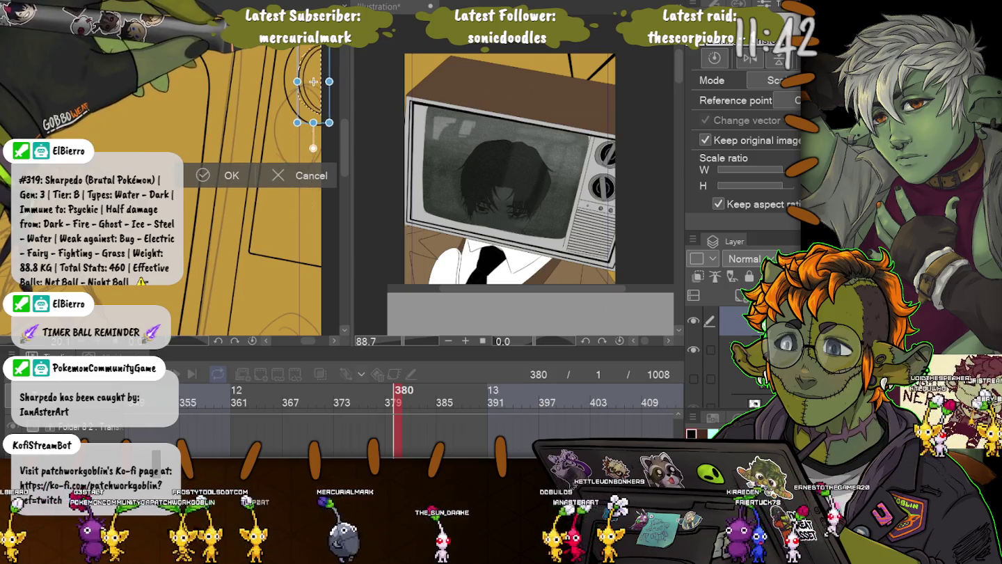
pyautogui.moveTo(313, 81); pyautogui.dragTo(311, 82)
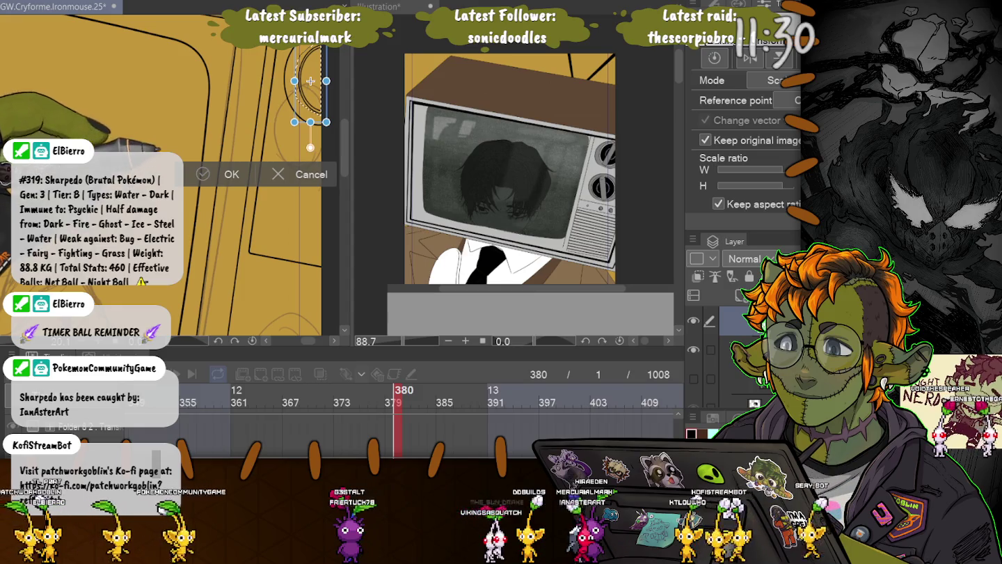
pyautogui.press('Return')
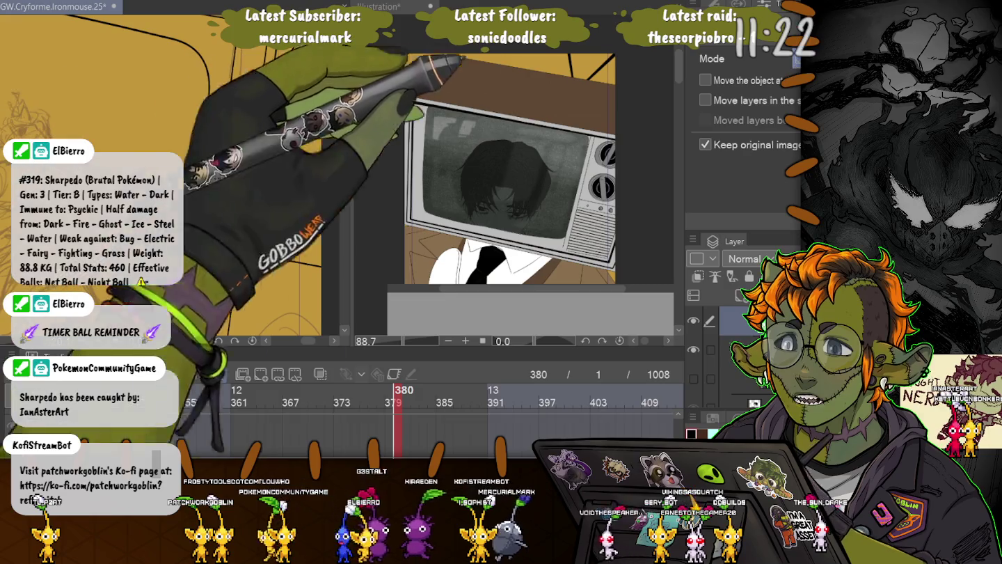
# Step: Lasso the circle on the TV's side, move it up and right, commit and deselect
pyautogui.press('m')
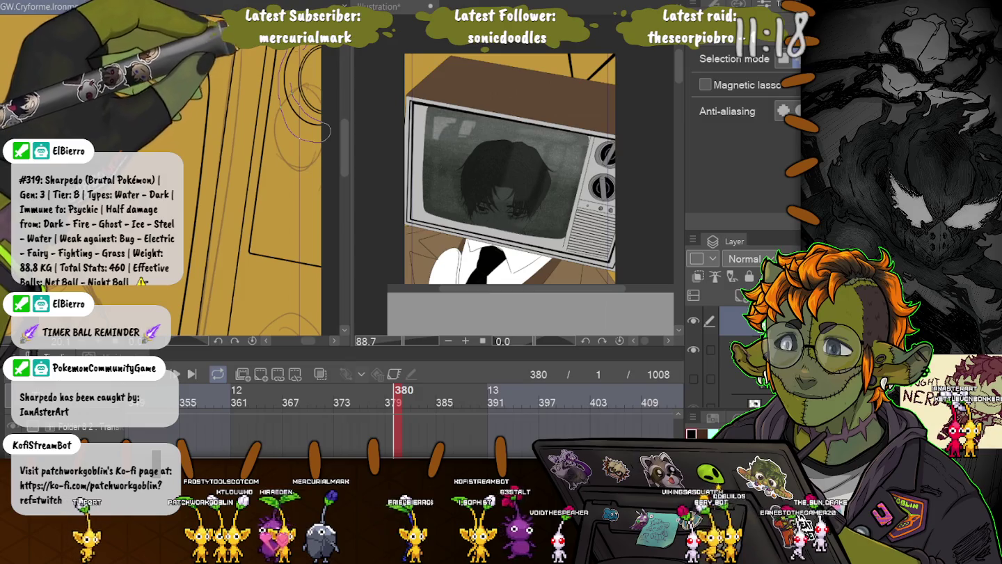
pyautogui.moveTo(328, 134); pyautogui.dragTo(298, 147)
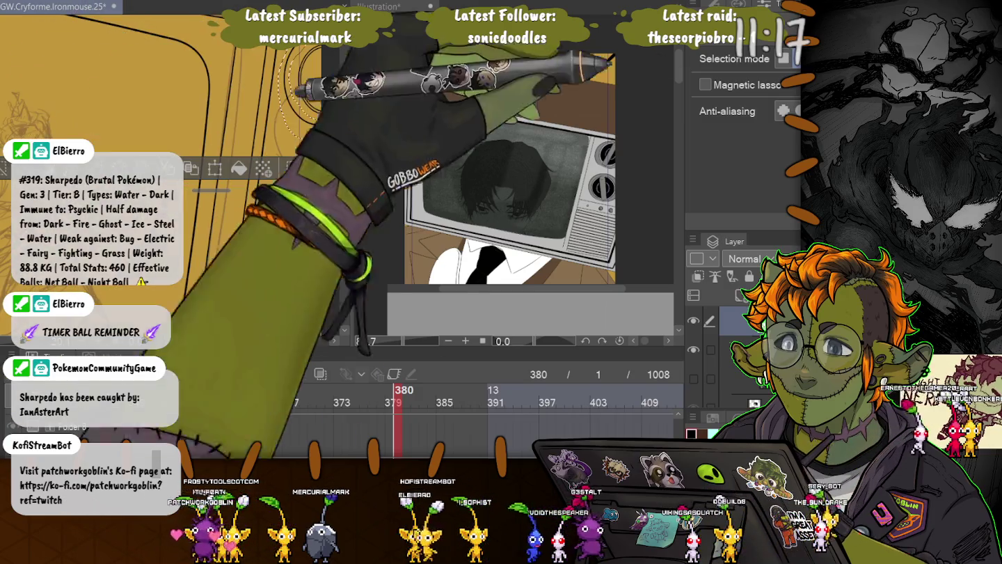
pyautogui.press('k')
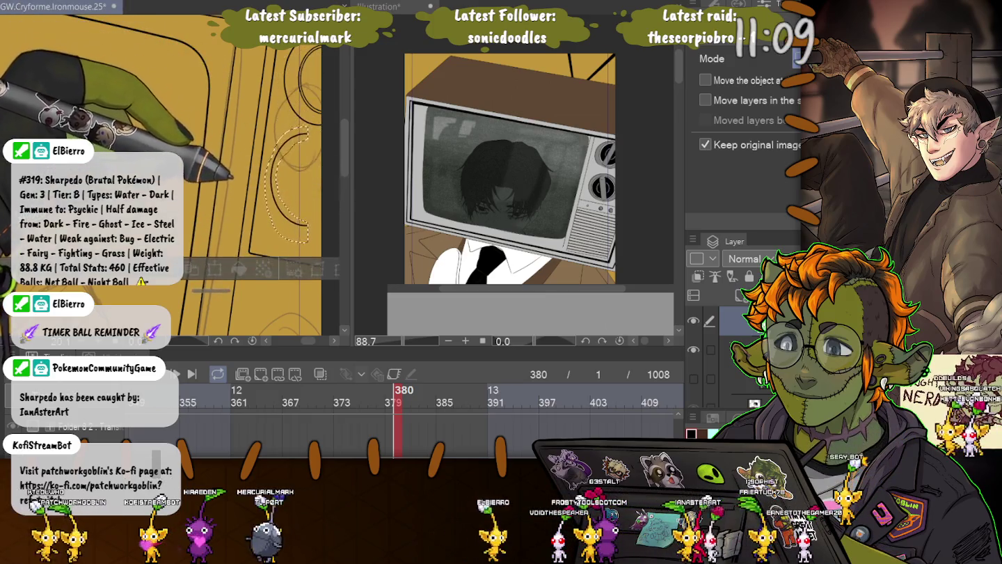
pyautogui.hotkey('ctrl', 't')
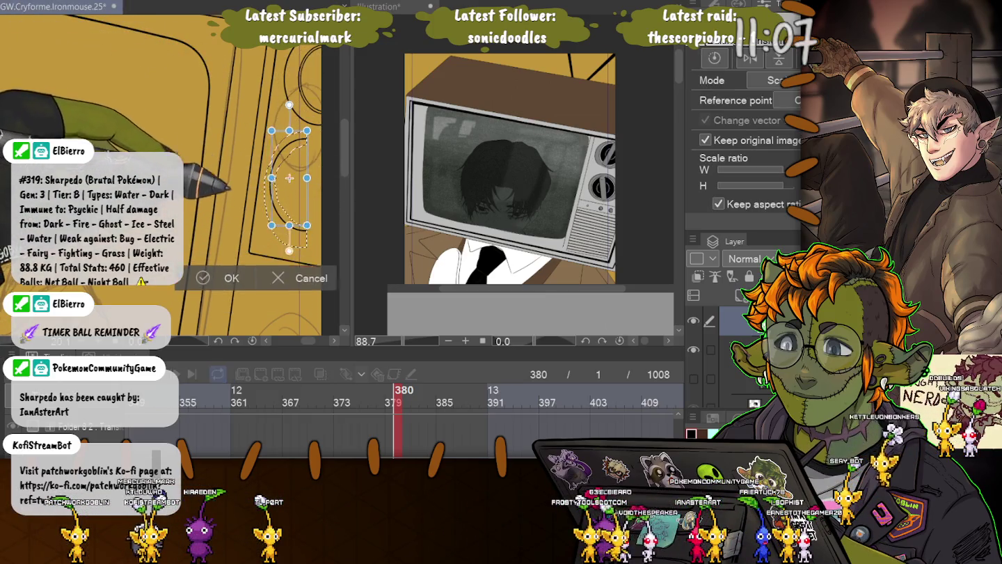
pyautogui.moveTo(297, 157); pyautogui.dragTo(313, 81)
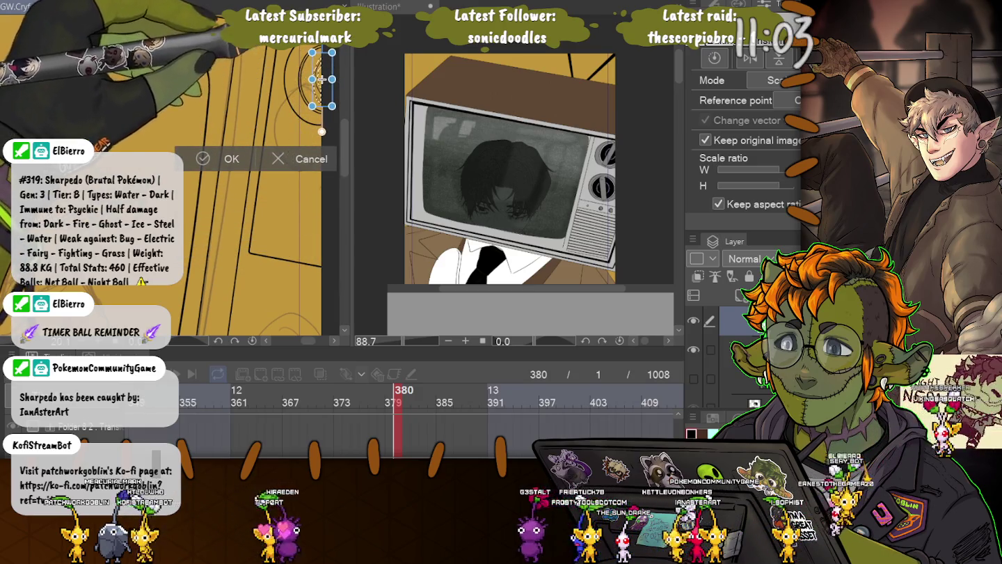
pyautogui.press('Return')
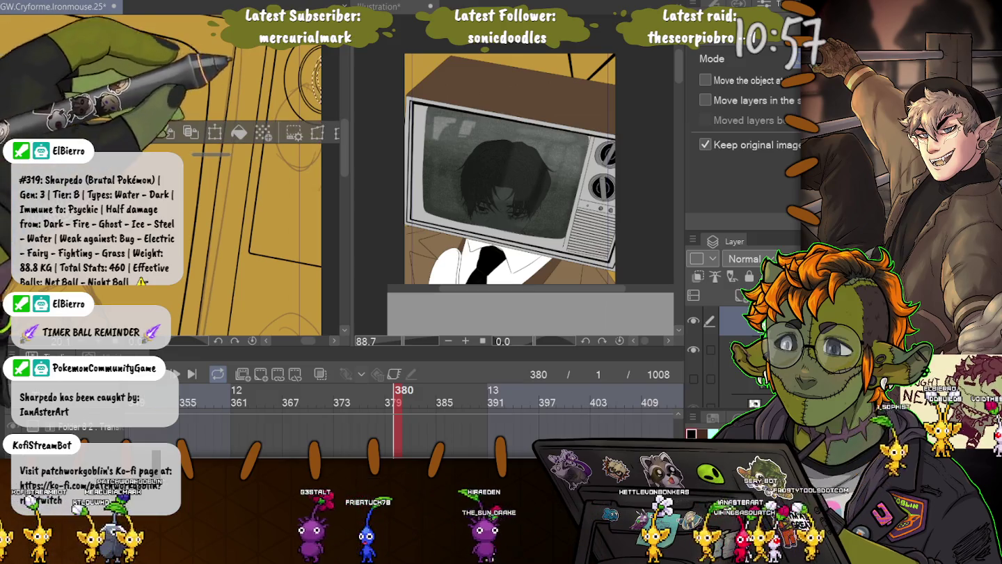
pyautogui.hotkey('ctrl', 't')
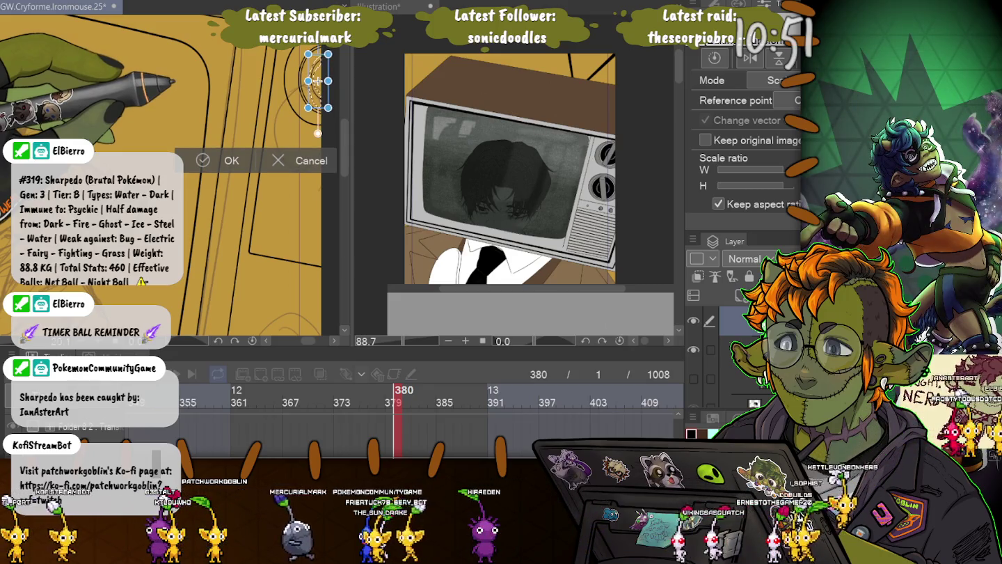
pyautogui.press('Return')
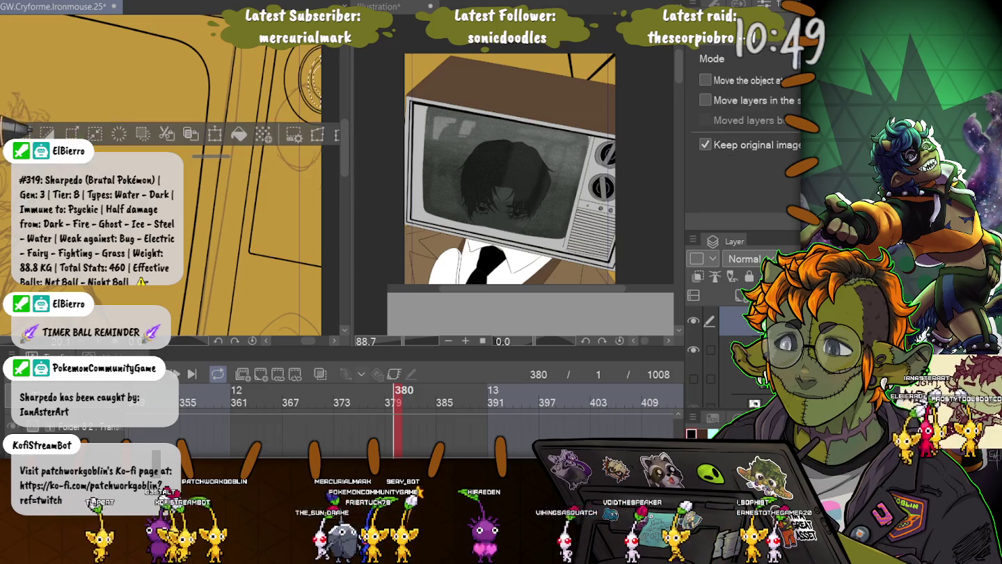
pyautogui.hotkey('ctrl', 'd')
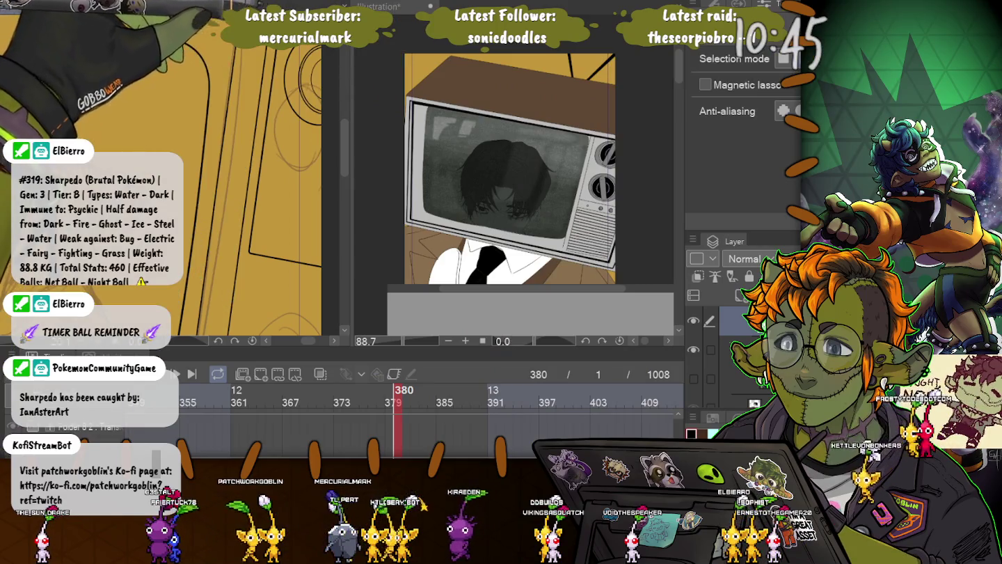
# Step: Select the knob on the TV's side, drag it lower down the TV and deselect
pyautogui.moveTo(283, 49); pyautogui.dragTo(285, 53)
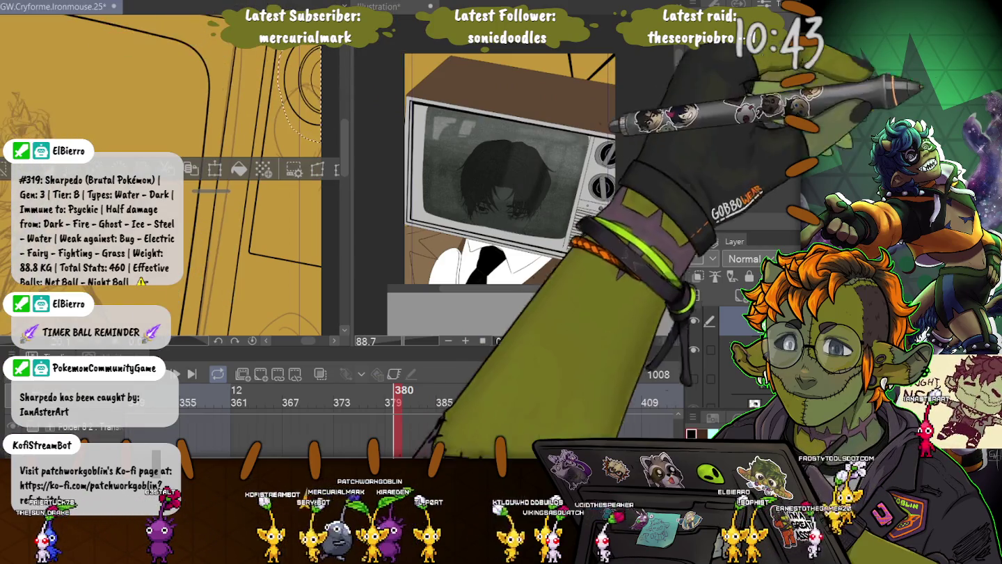
pyautogui.hotkey('ctrl', 't')
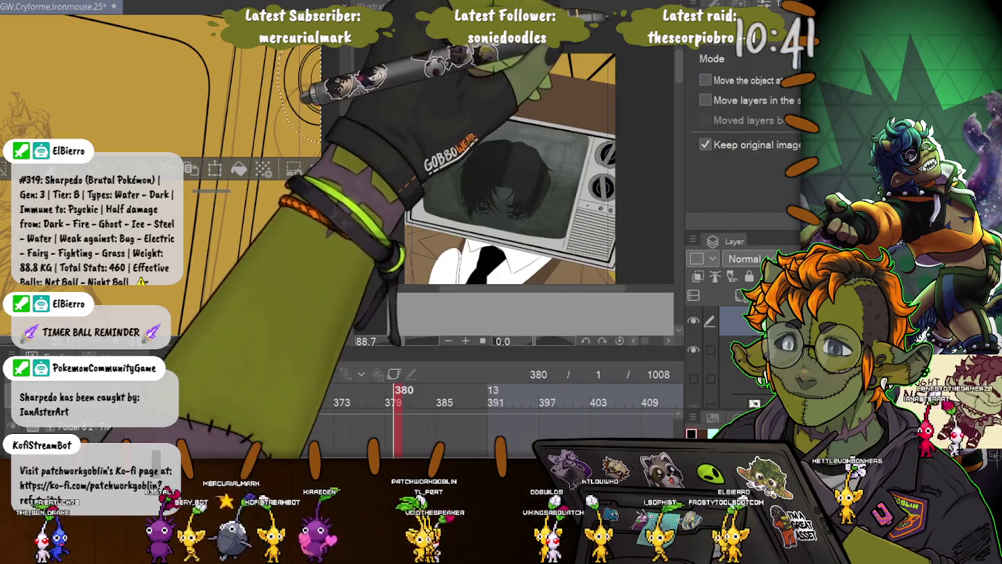
pyautogui.moveTo(299, 90); pyautogui.dragTo(289, 208)
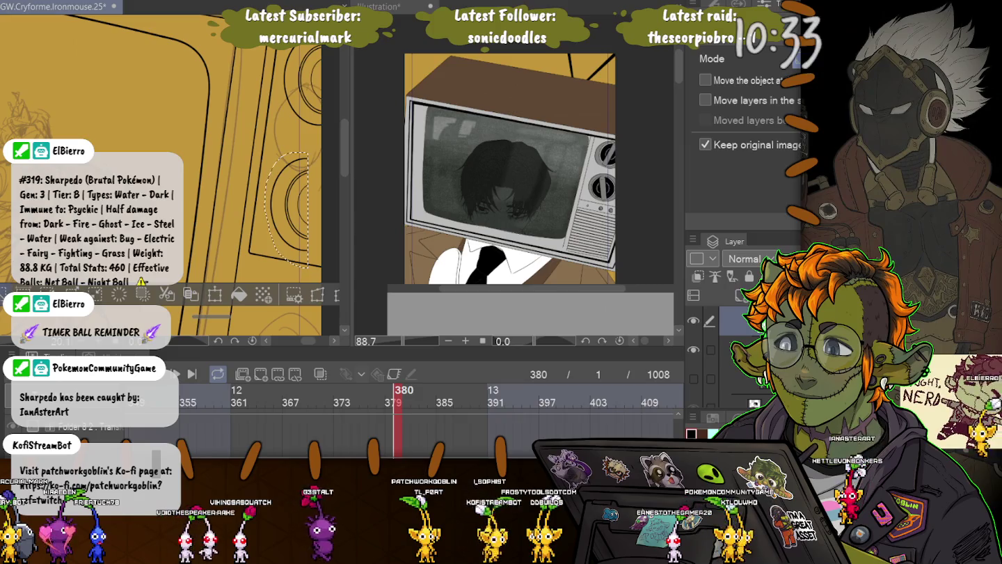
pyautogui.hotkey('ctrl', 'd')
# Step: Pan to another part of the TV outline and switch to the Figure straight-line tool
pyautogui.moveTo(154, 103); pyautogui.dragTo(111, 146)
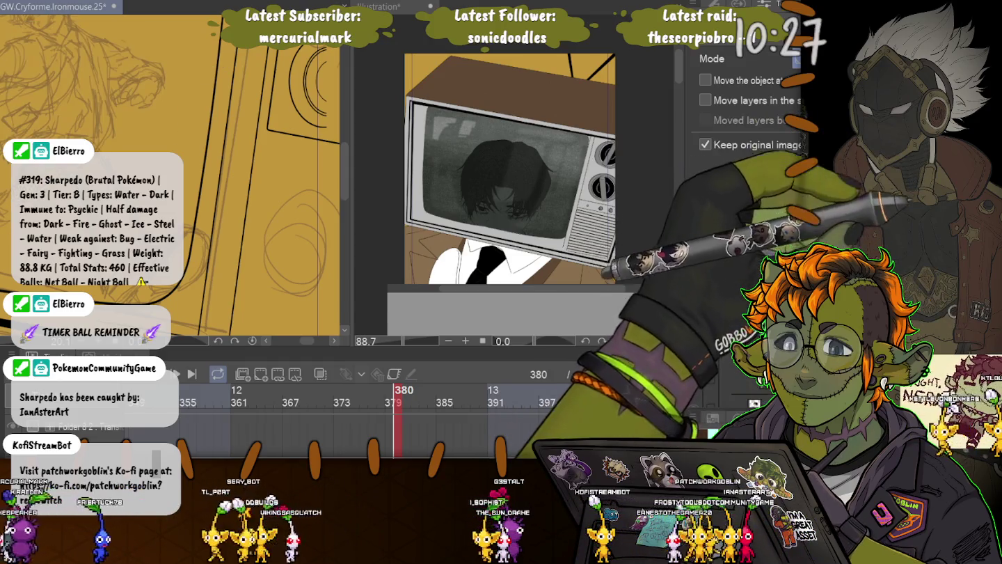
pyautogui.press('p')
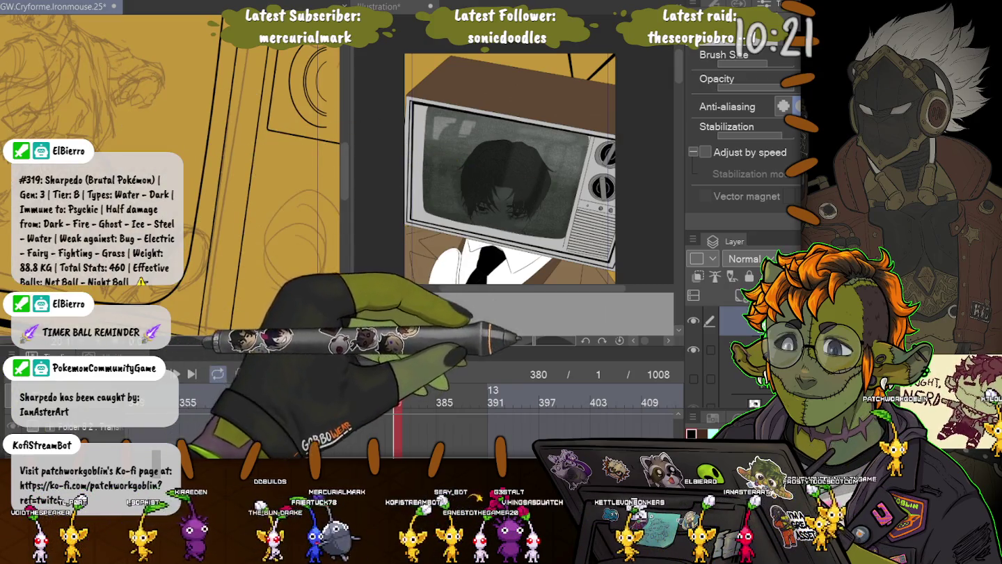
pyautogui.press('u')
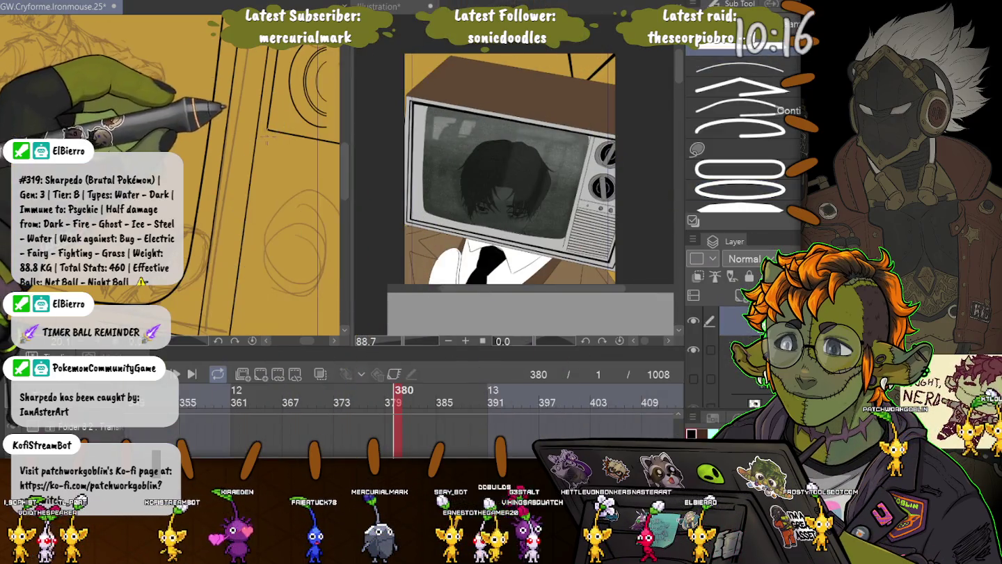
# Step: Draw two straight lines tracing the TV's side panel edges, one dark and one thin
pyautogui.moveTo(281, 117)
pyautogui.mouseDown()
pyautogui.moveTo(339, 134)
pyautogui.moveTo(313, 154)
pyautogui.mouseUp()
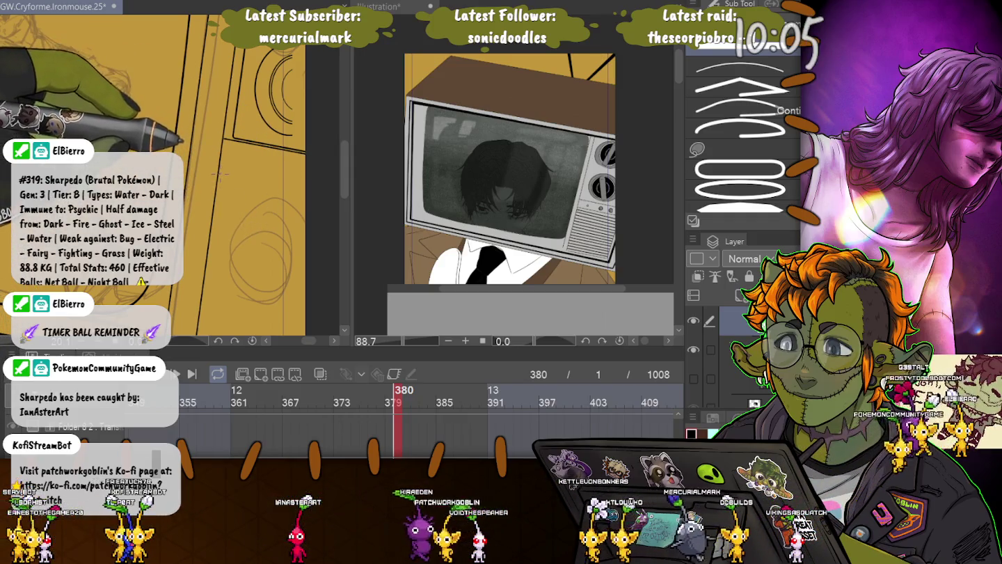
pyautogui.moveTo(220, 174); pyautogui.dragTo(314, 192)
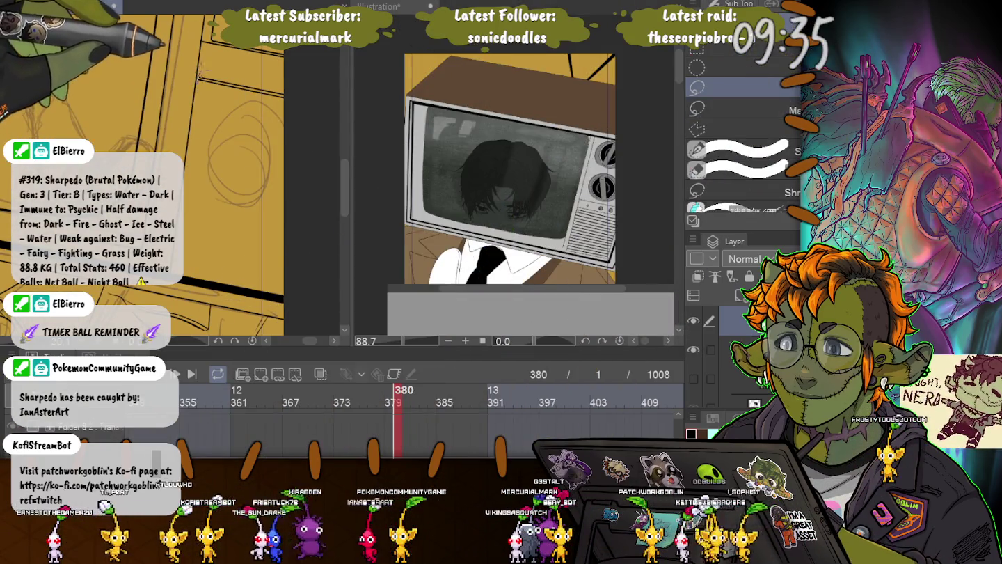
# Step: Lasso a section of the TV lines, nudge them about 20 px lower, then deselect and restore the selection
pyautogui.moveTo(209, 66)
pyautogui.mouseDown()
pyautogui.moveTo(216, 115)
pyautogui.moveTo(237, 110)
pyautogui.mouseUp()
pyautogui.press('k')
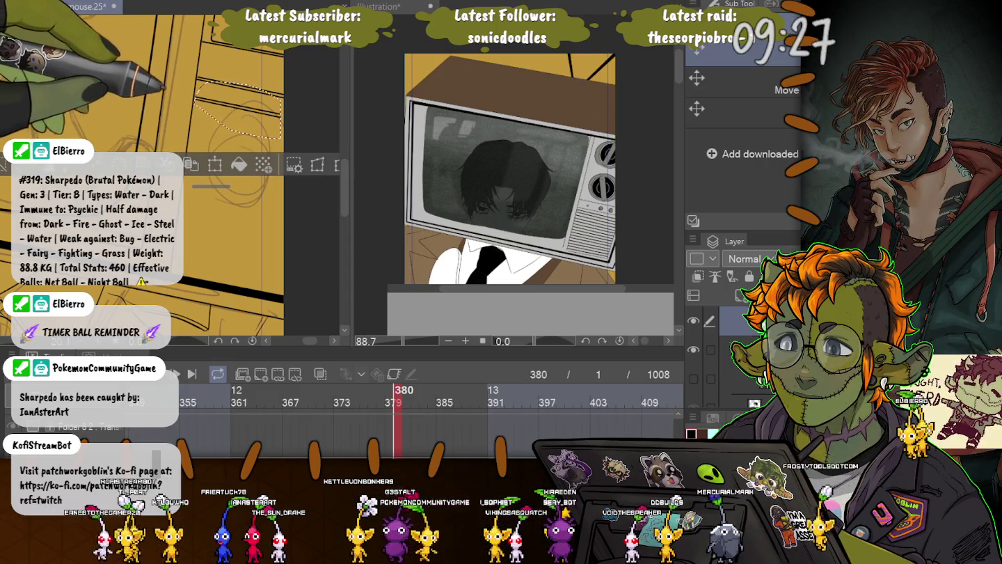
pyautogui.hotkey('ctrl', 'z')
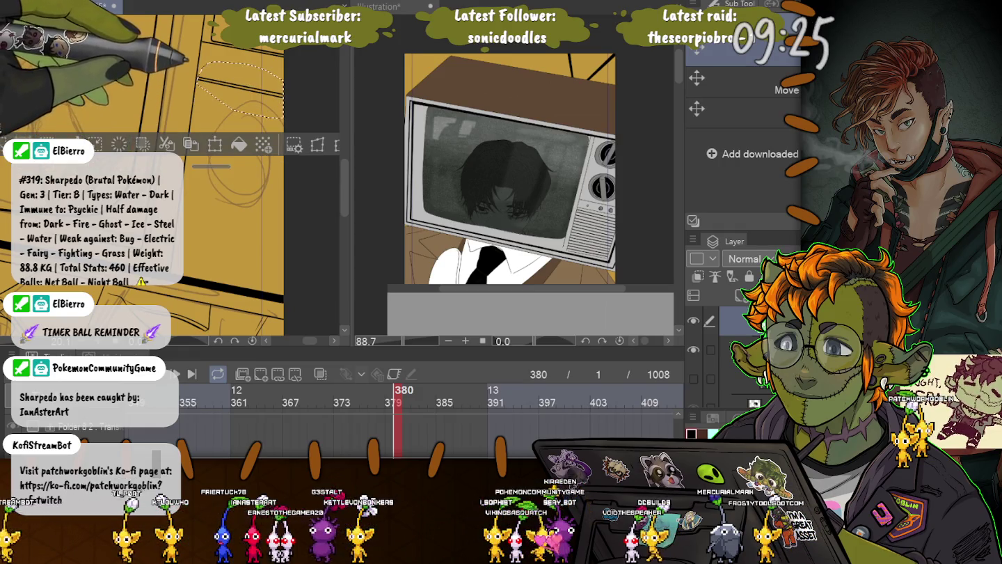
pyautogui.moveTo(240, 88); pyautogui.dragTo(241, 102)
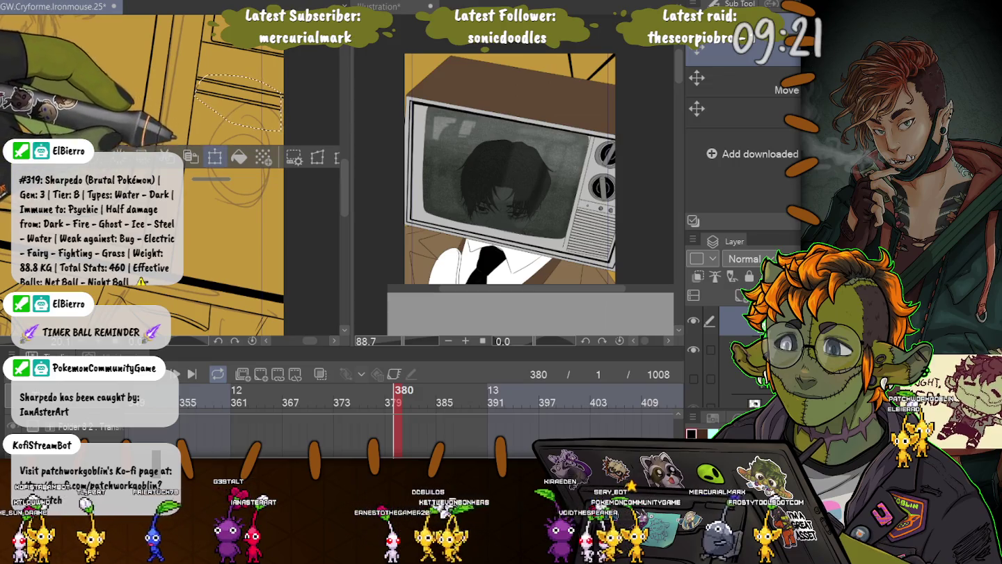
pyautogui.hotkey('ctrl', 'd')
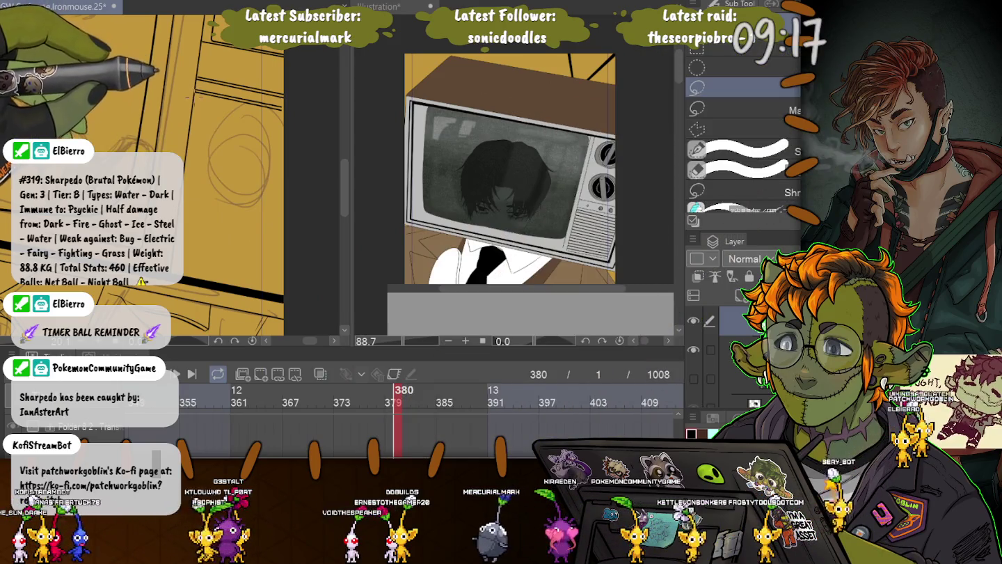
pyautogui.hotkey('ctrl', 'z')
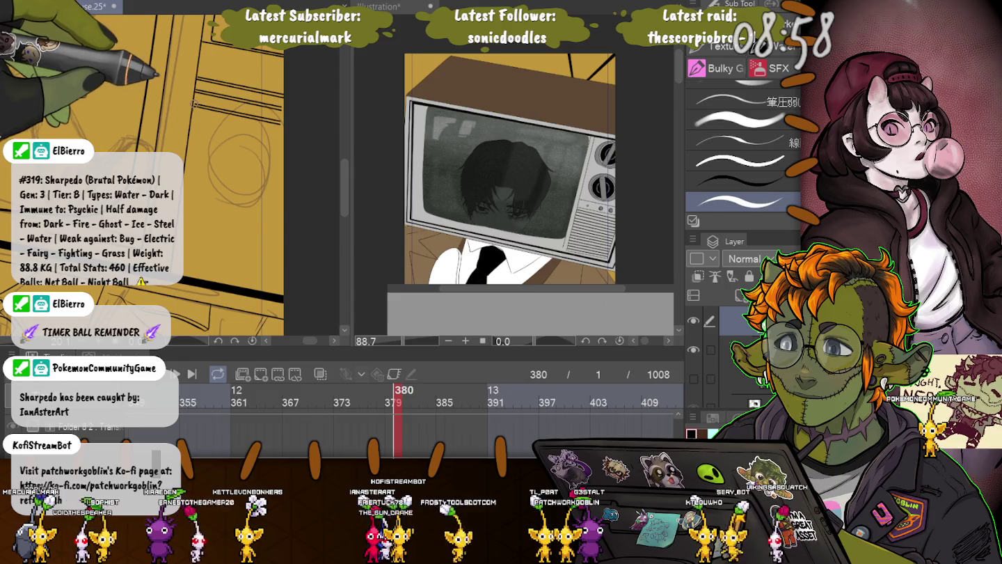
pyautogui.scroll(3, 205, 104)
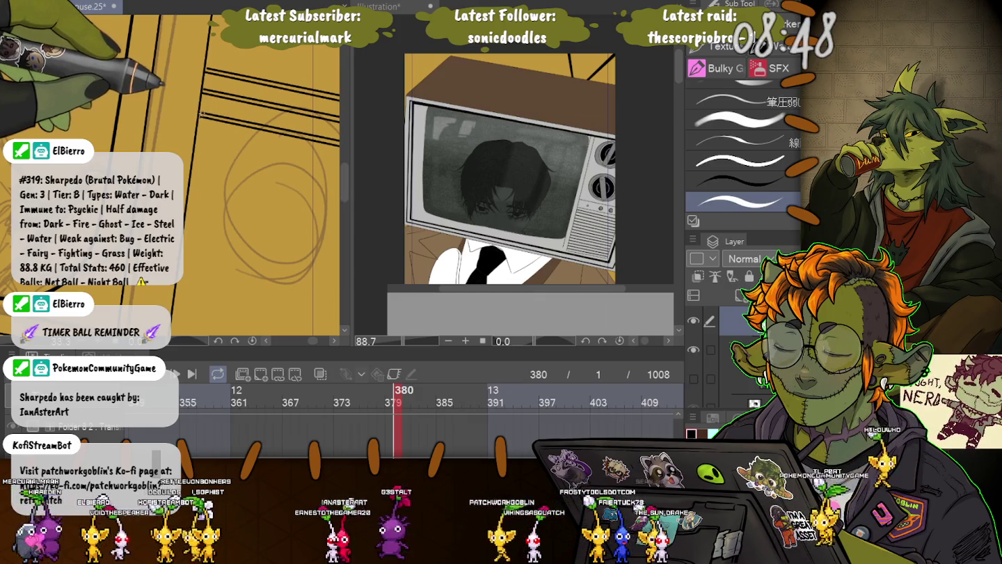
# Step: Rotate the view, ink a thick straight stripe across the background, and lasso the stripes to move them
pyautogui.moveTo(201, 114); pyautogui.dragTo(171, 124)
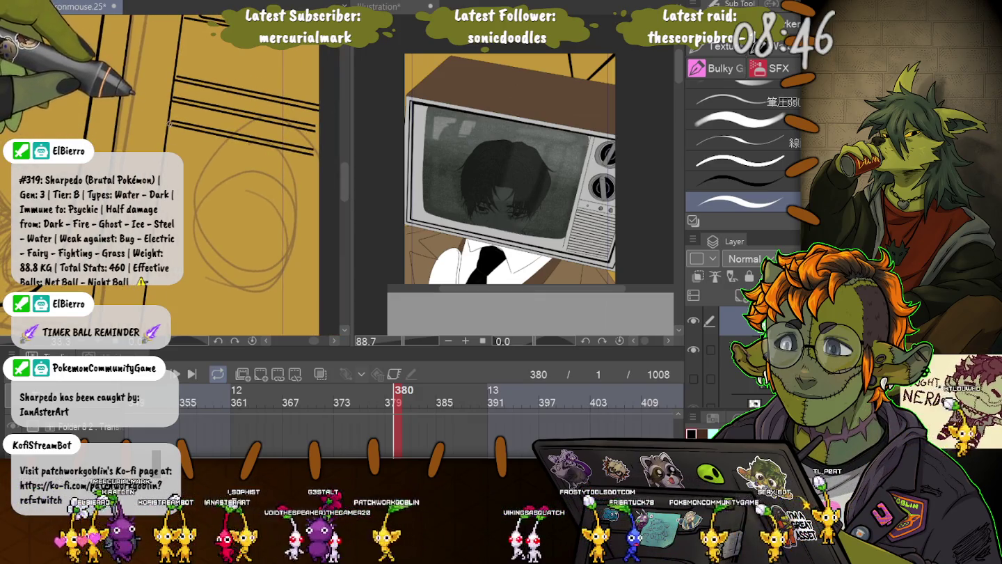
pyautogui.moveTo(332, 155); pyautogui.dragTo(178, 121)
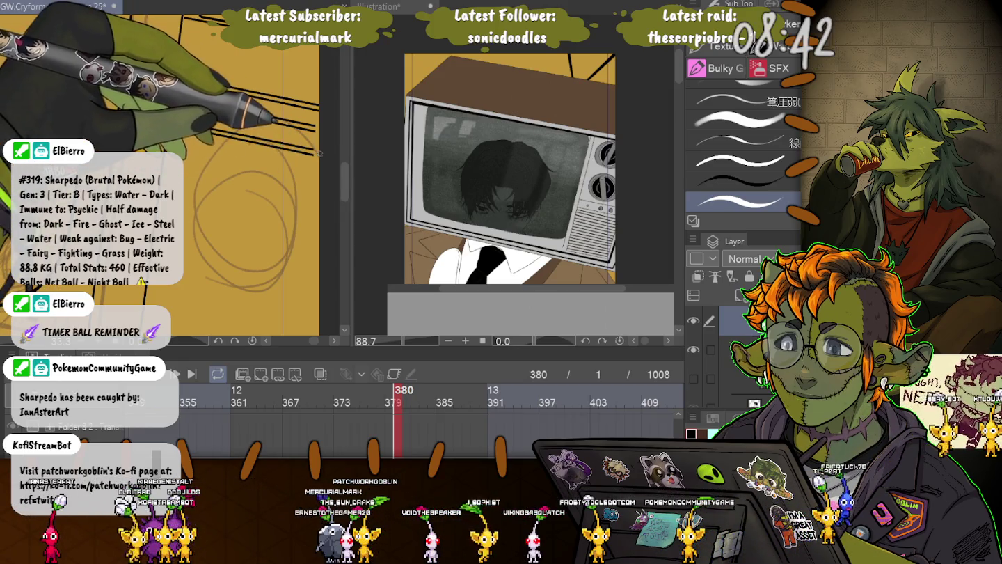
pyautogui.moveTo(194, 127); pyautogui.dragTo(317, 153)
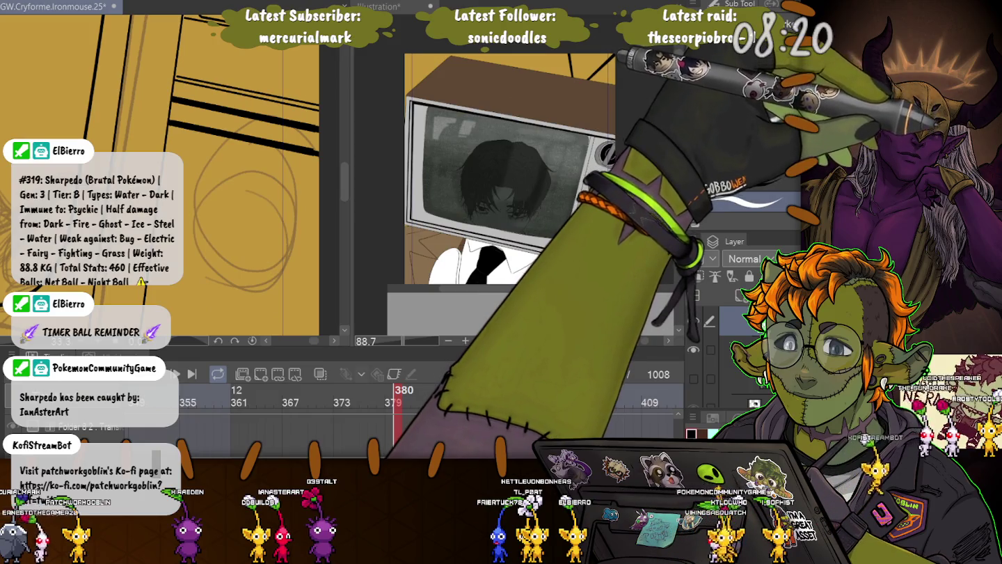
pyautogui.moveTo(167, 91)
pyautogui.mouseDown()
pyautogui.moveTo(149, 132)
pyautogui.moveTo(162, 135)
pyautogui.moveTo(163, 146)
pyautogui.mouseUp()
pyautogui.press('k')
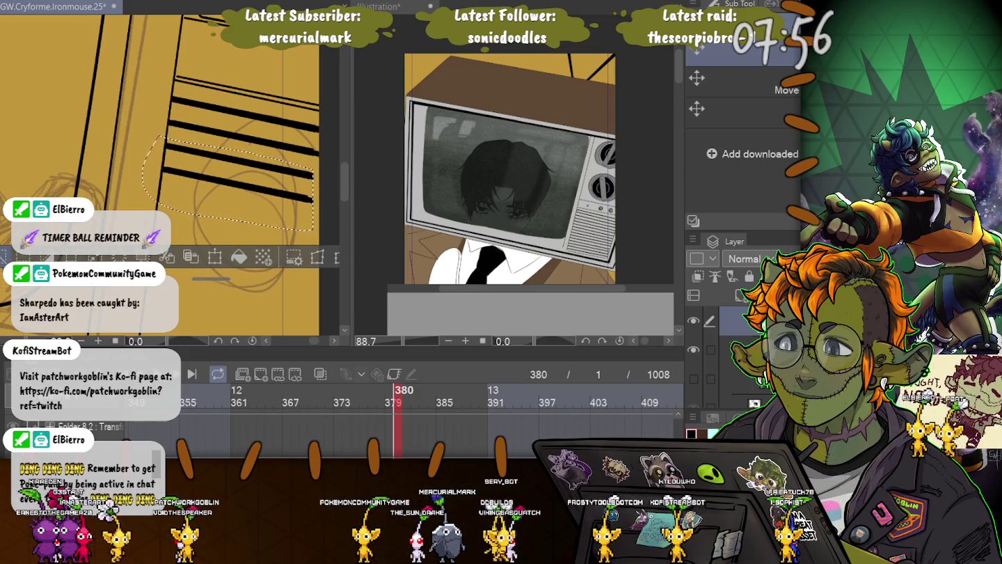
# Step: Lasso the black stripes, move them about 100 px down and deselect
pyautogui.hotkey('ctrl', 'd')
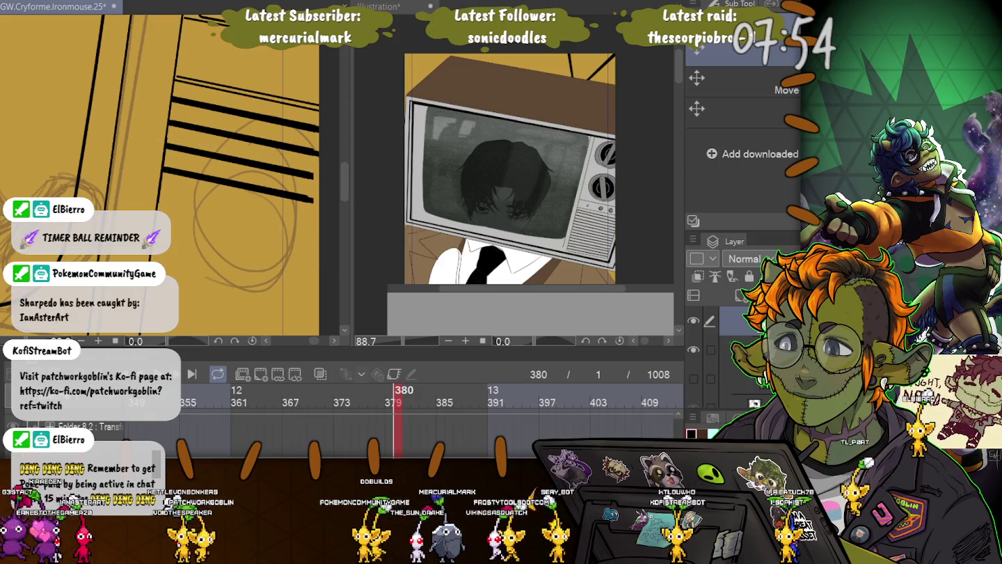
pyautogui.press('m')
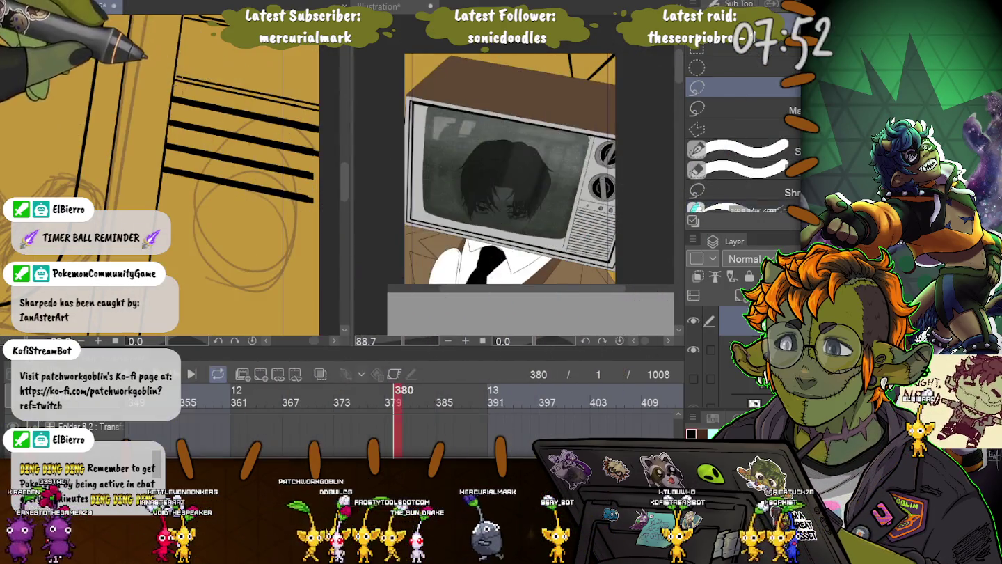
pyautogui.moveTo(160, 89)
pyautogui.mouseDown()
pyautogui.moveTo(208, 97)
pyautogui.moveTo(106, 91)
pyautogui.mouseUp()
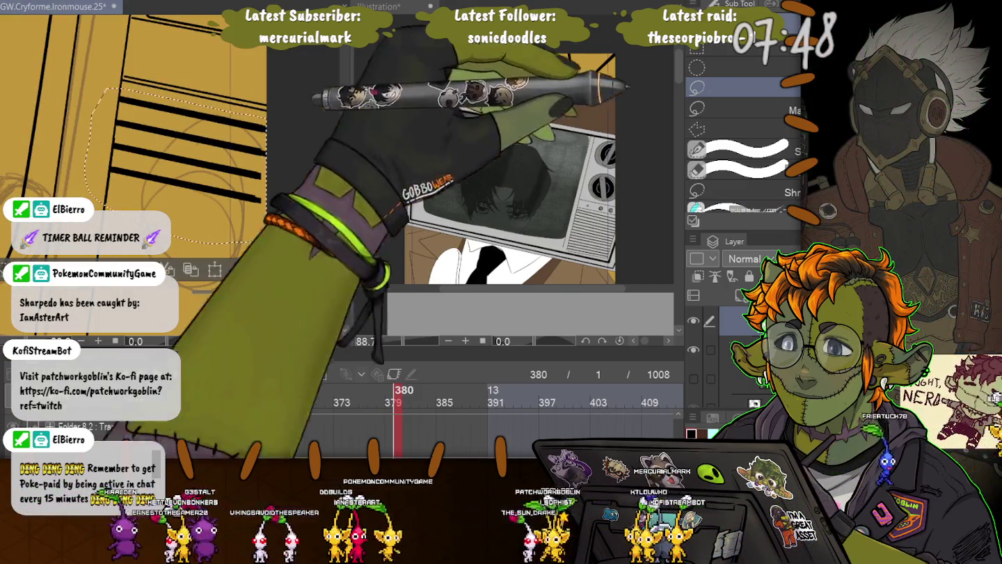
pyautogui.press('k')
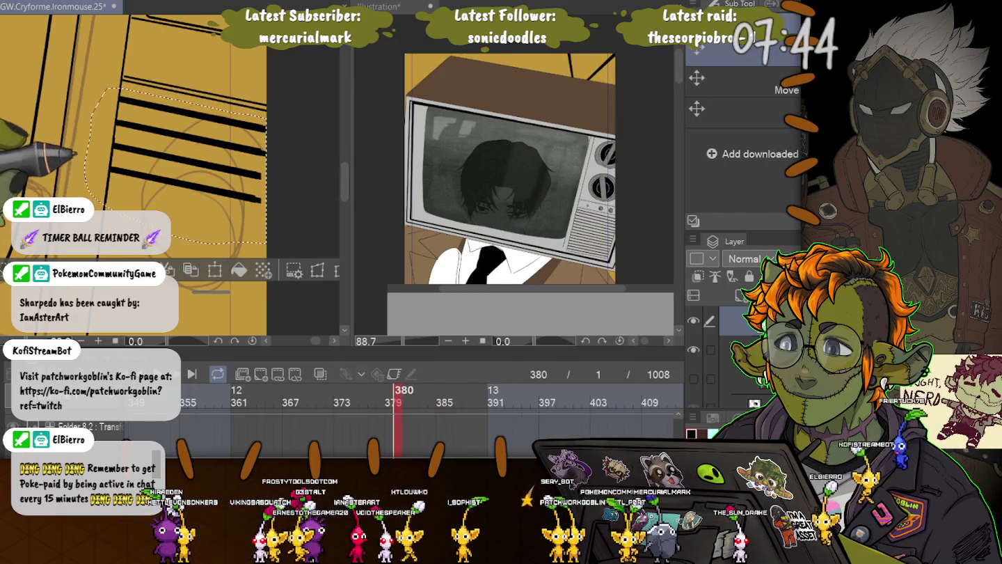
pyautogui.moveTo(181, 154); pyautogui.dragTo(182, 245)
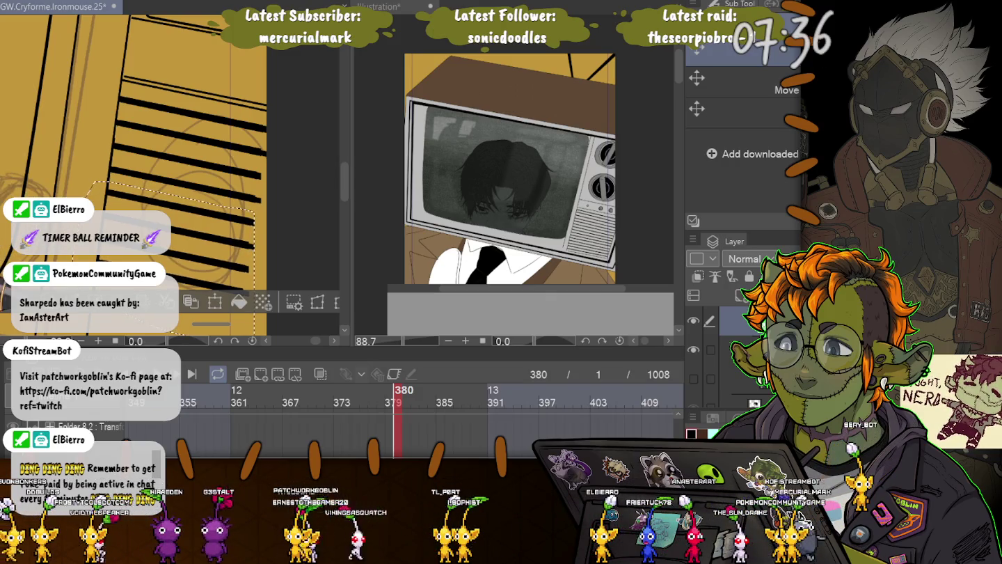
pyautogui.hotkey('ctrl', 'd')
# Step: Pan and zoom to frame the stripes, then lasso the striped area again
pyautogui.moveTo(2, 189); pyautogui.dragTo(43, 144)
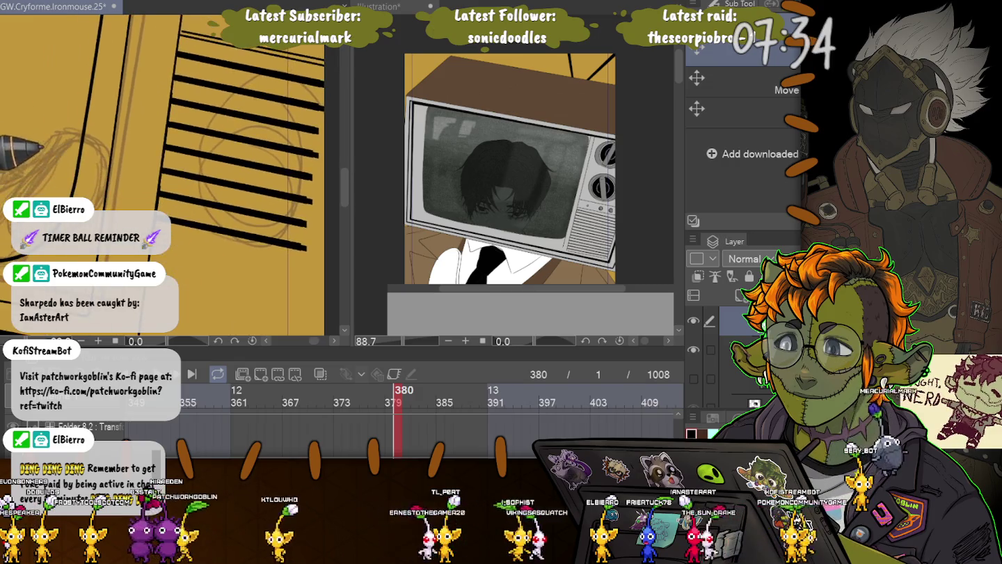
pyautogui.moveTo(62, 186); pyautogui.dragTo(3, 198)
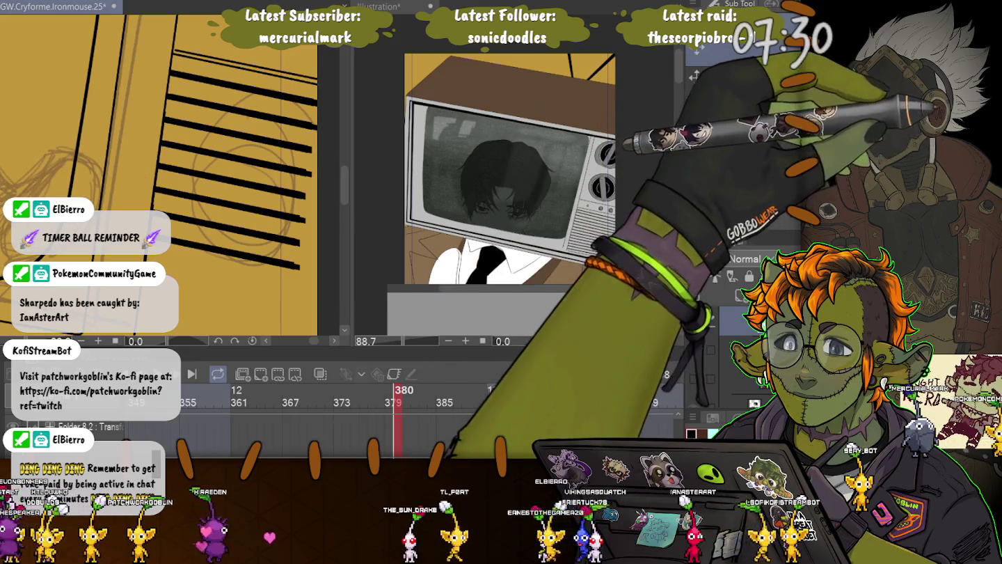
pyautogui.moveTo(160, 209); pyautogui.dragTo(149, 108)
pyautogui.moveTo(68, 96); pyautogui.dragTo(91, 139)
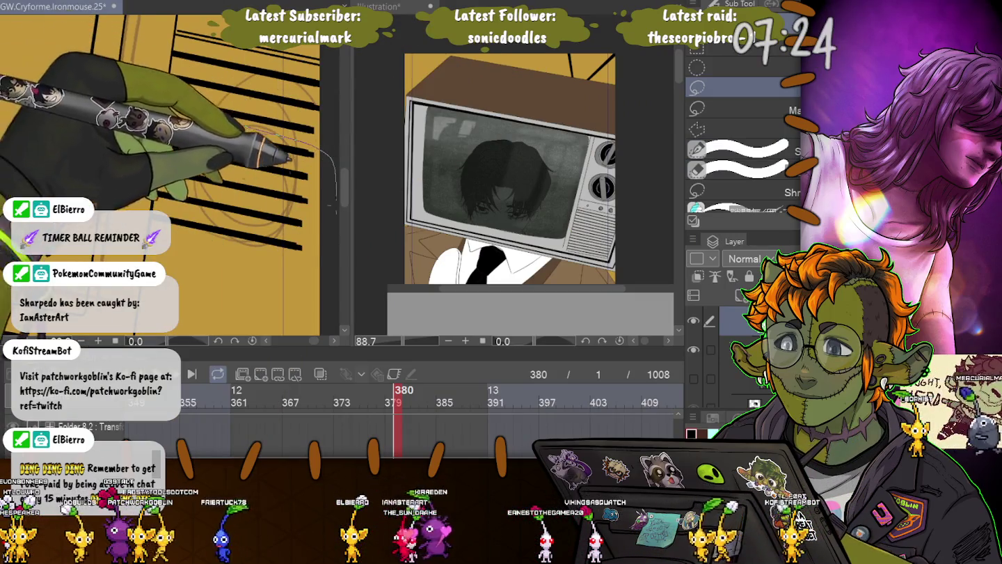
pyautogui.moveTo(143, 109); pyautogui.dragTo(138, 147)
# Step: With the inking brush, trace the diagonal background lines over the stripes as thick black strokes
pyautogui.scroll(-3, 170, 174)
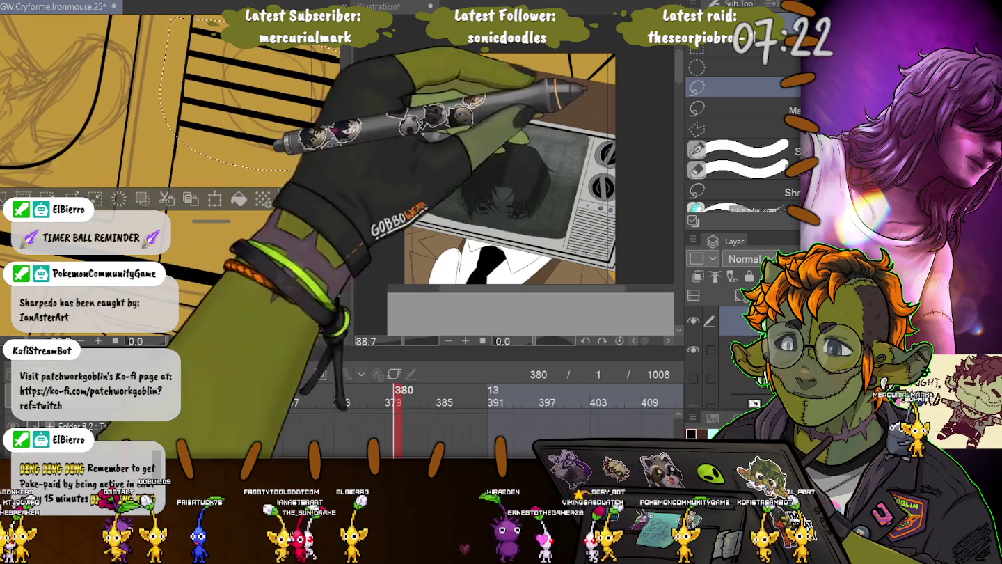
pyautogui.scroll(3, 171, 174)
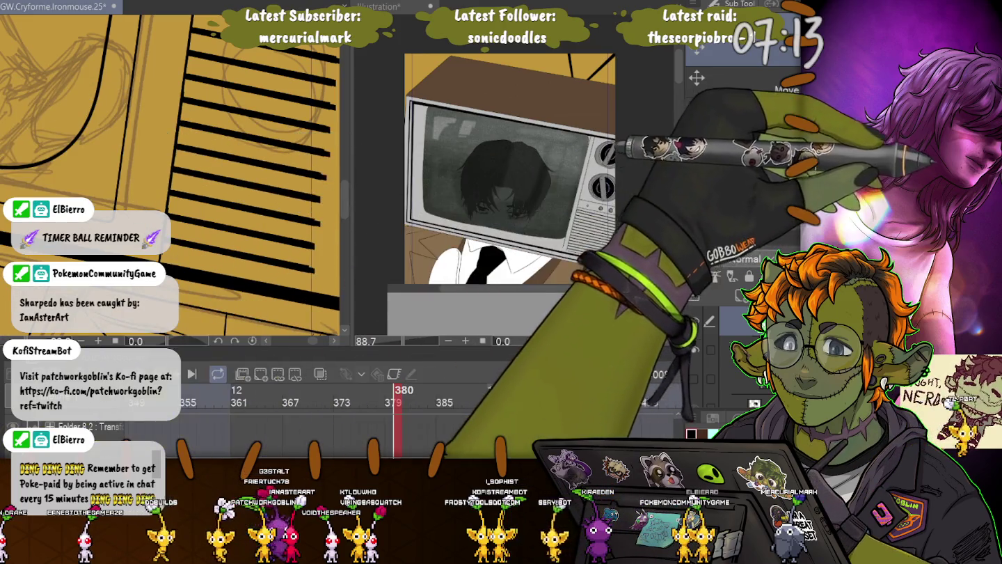
pyautogui.click(717, 66)
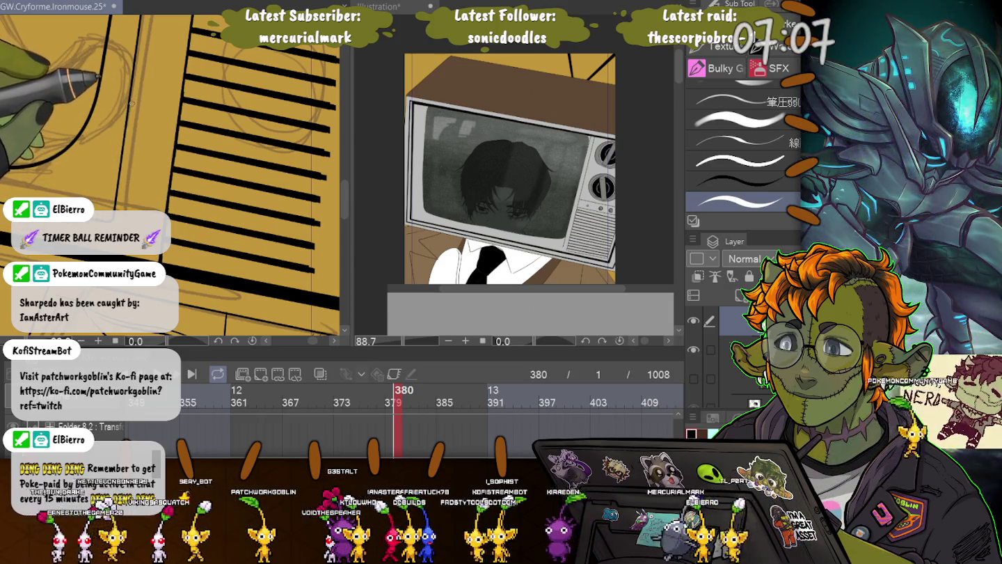
pyautogui.moveTo(146, 111); pyautogui.dragTo(228, 133)
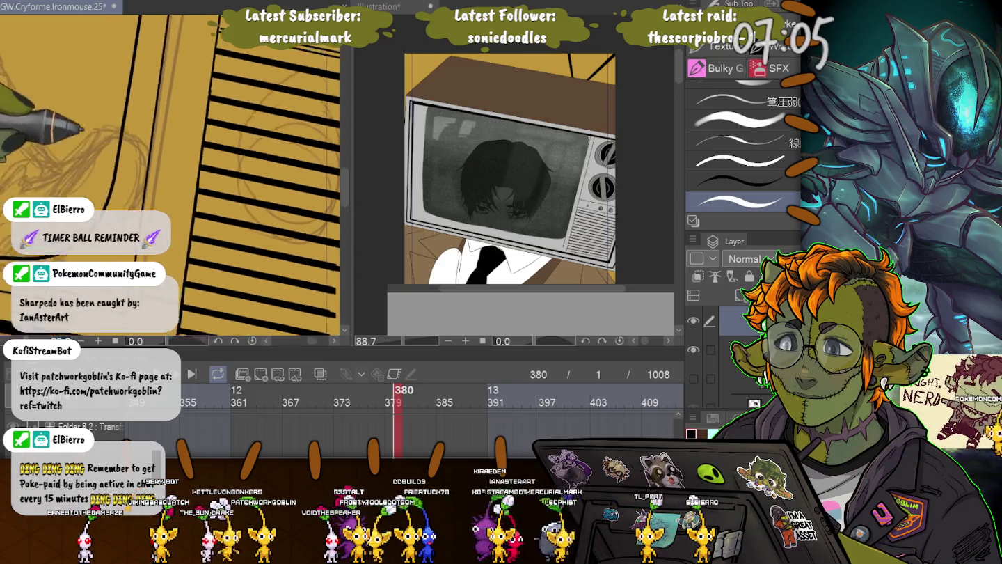
pyautogui.scroll(2, 227, 138)
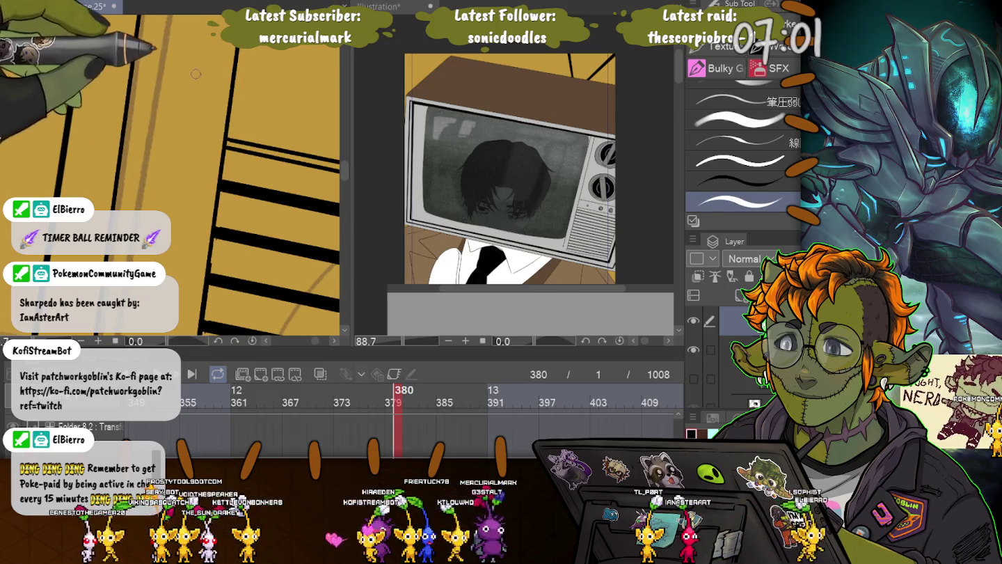
pyautogui.scroll(-2, 226, 125)
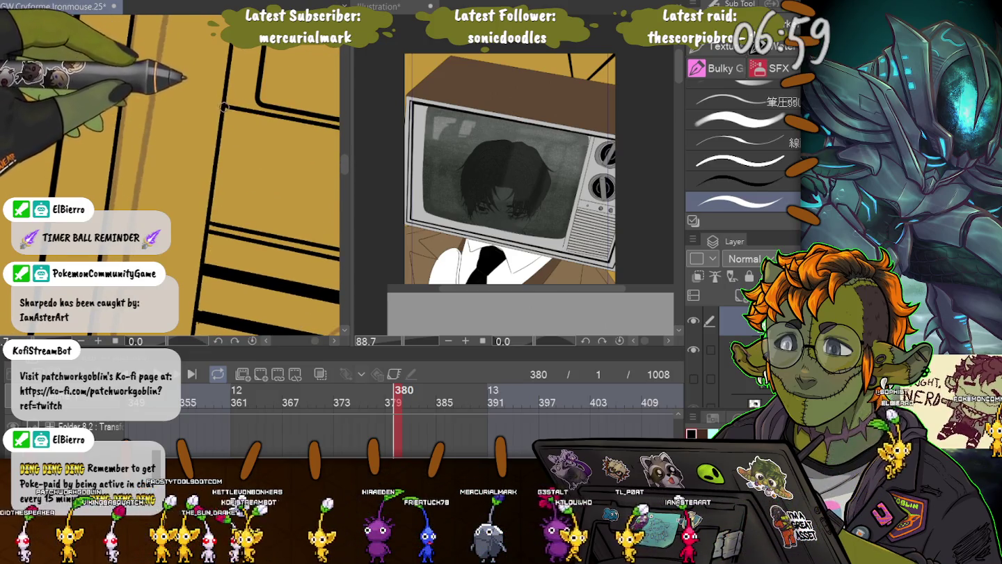
pyautogui.scroll(-1, 224, 107)
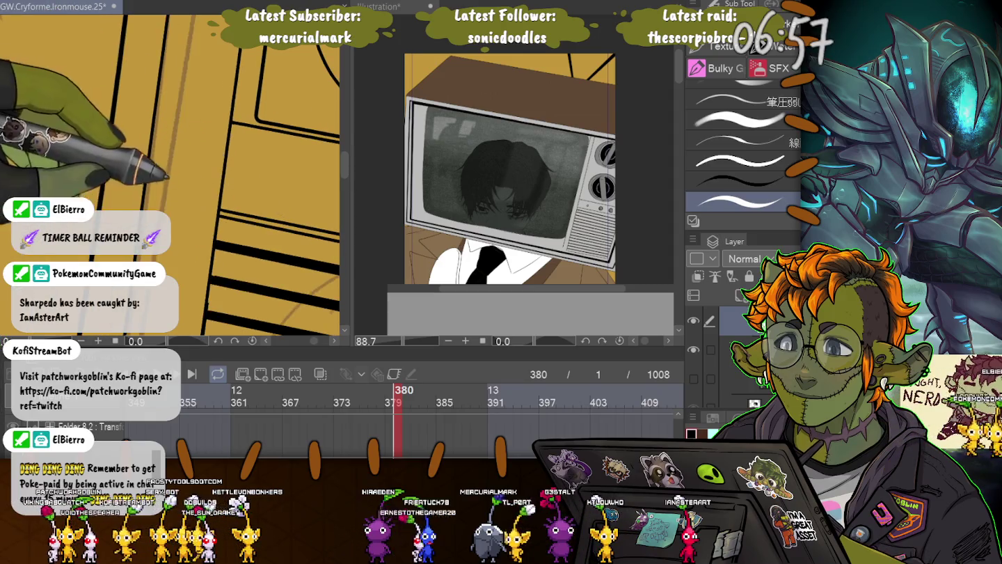
pyautogui.scroll(-1, 171, 174)
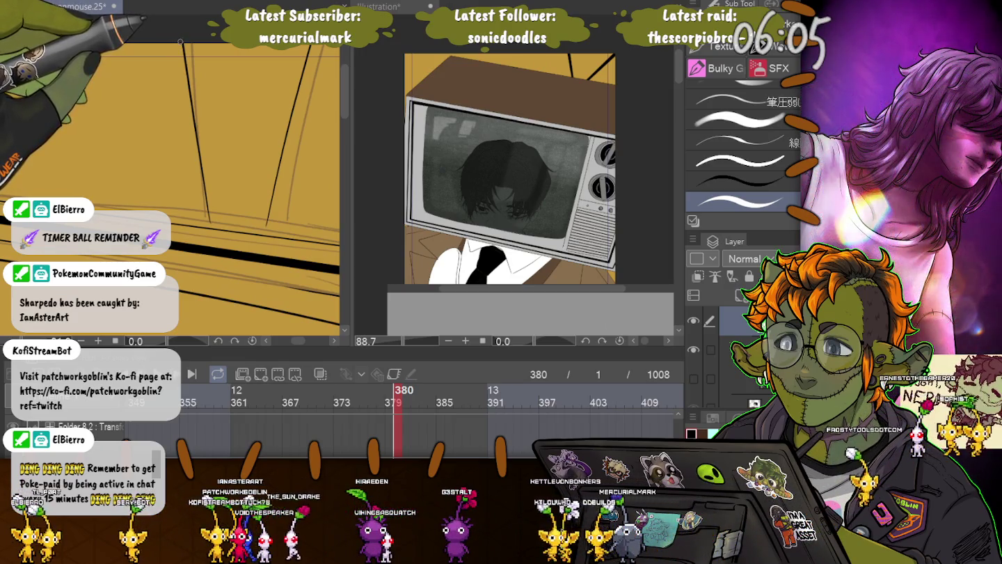
pyautogui.moveTo(180, 42); pyautogui.dragTo(208, 226)
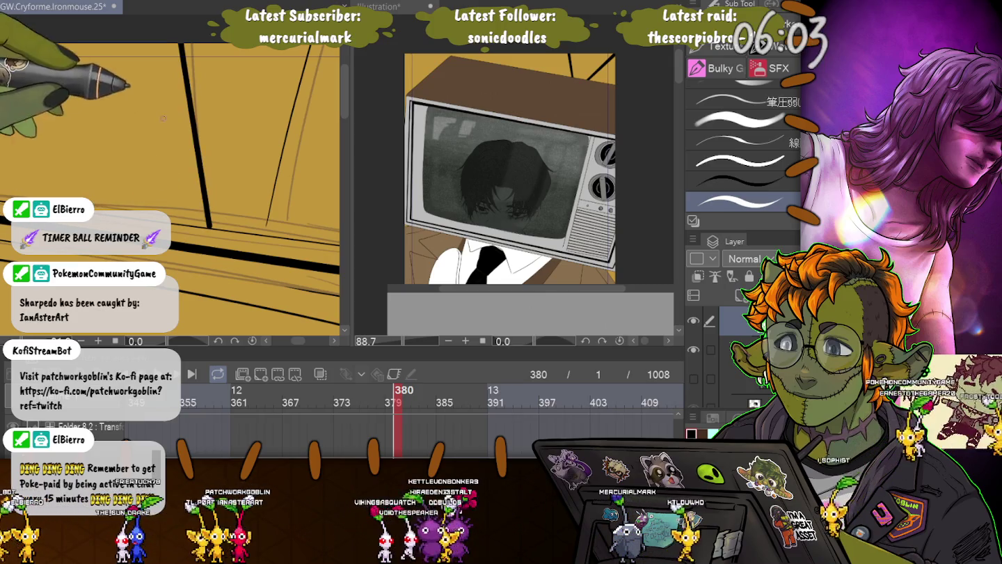
pyautogui.moveTo(311, 52); pyautogui.dragTo(266, 230)
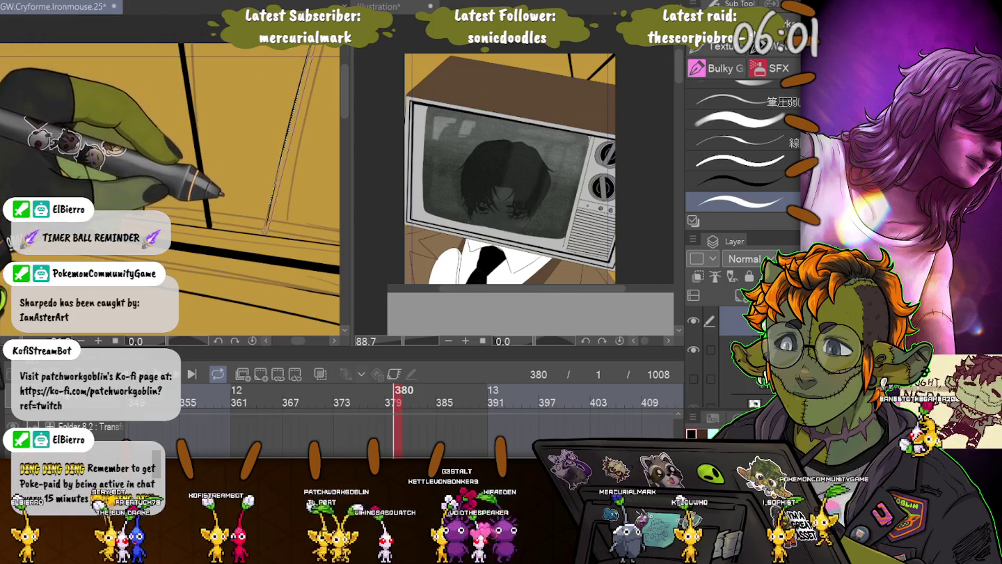
pyautogui.moveTo(312, 50); pyautogui.dragTo(266, 224)
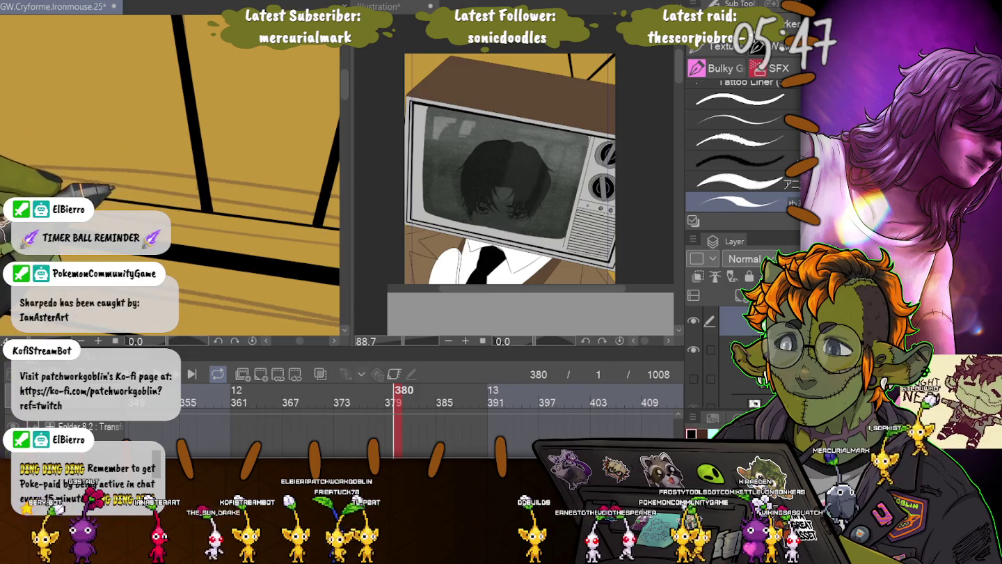
# Step: Zoom out and reposition the TV panel sketch, then enlarge the timeline to reveal the cels
pyautogui.hotkey('ctrl', '-')
pyautogui.hotkey('ctrl', '-')
pyautogui.hotkey('ctrl', '-')
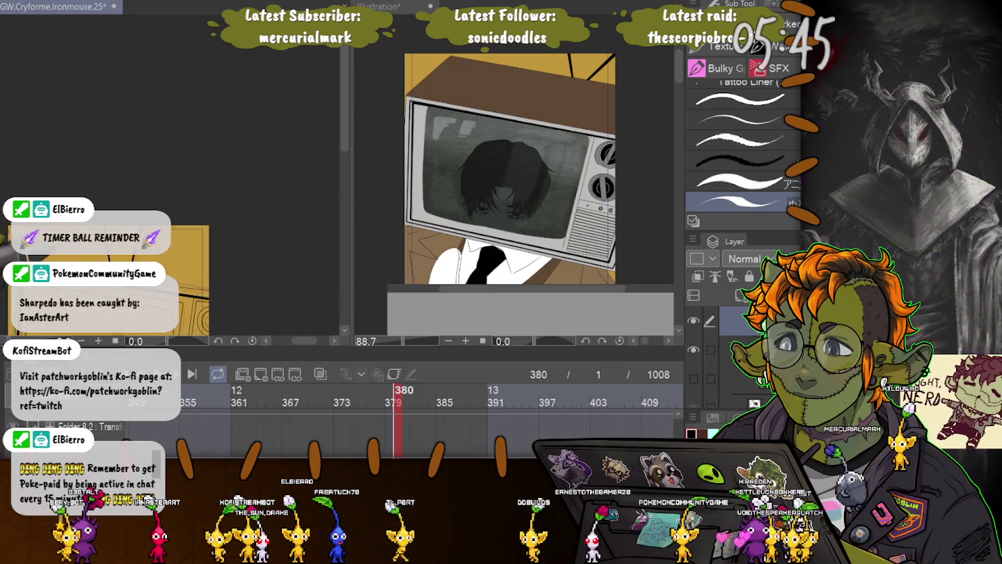
pyautogui.moveTo(173, 210); pyautogui.dragTo(192, 169)
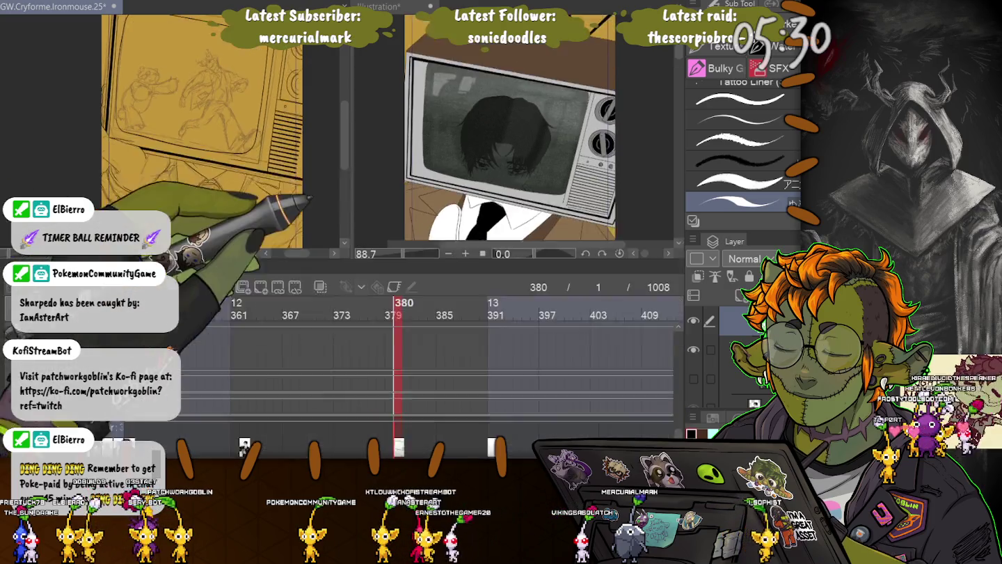
pyautogui.moveTo(306, 346); pyautogui.dragTo(306, 178)
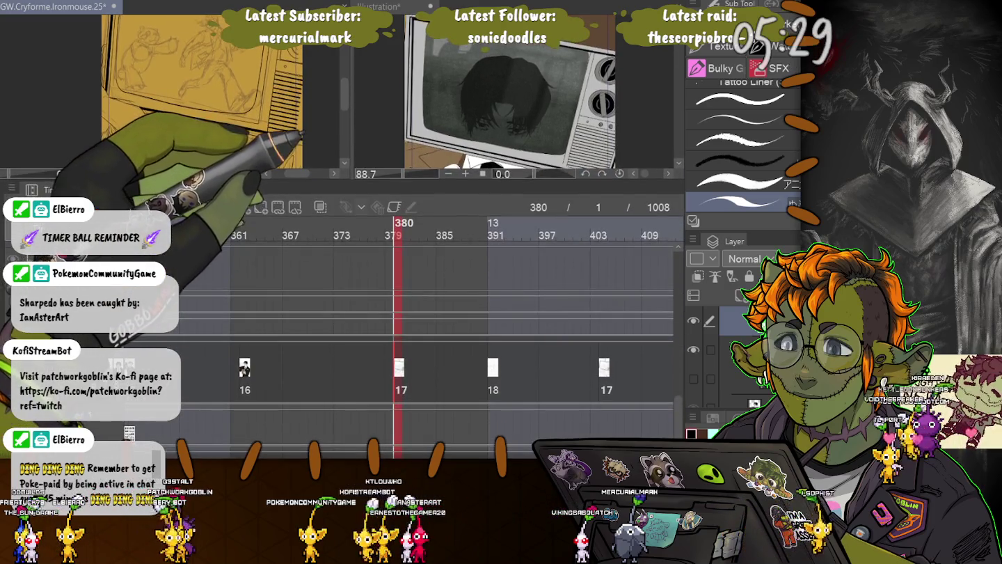
# Step: Scroll the timeline to frame 380 and add a new 5c cel on the upper track
pyautogui.scroll(5, 452, 347)
pyautogui.scroll(3, 429, 348)
pyautogui.scroll(1, 429, 347)
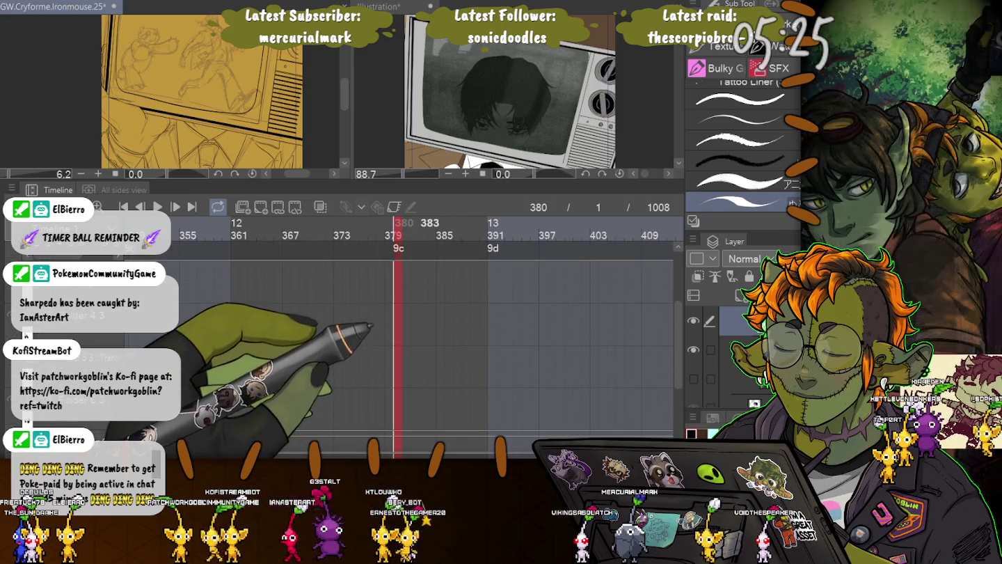
pyautogui.scroll(2, 429, 348)
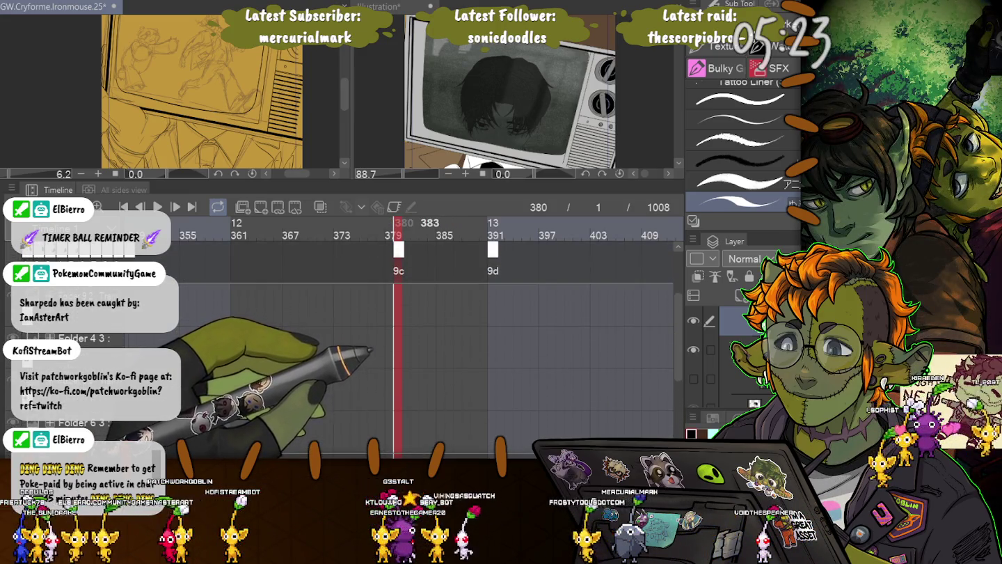
pyautogui.scroll(1, 429, 313)
pyautogui.scroll(1, 429, 313)
pyautogui.scroll(1, 429, 313)
pyautogui.scroll(1, 429, 313)
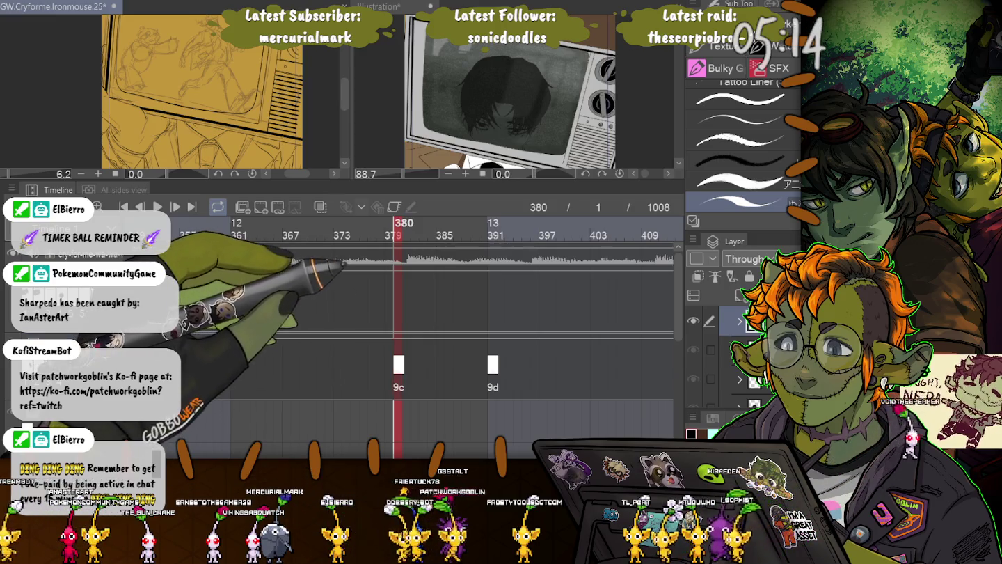
pyautogui.click(278, 207)
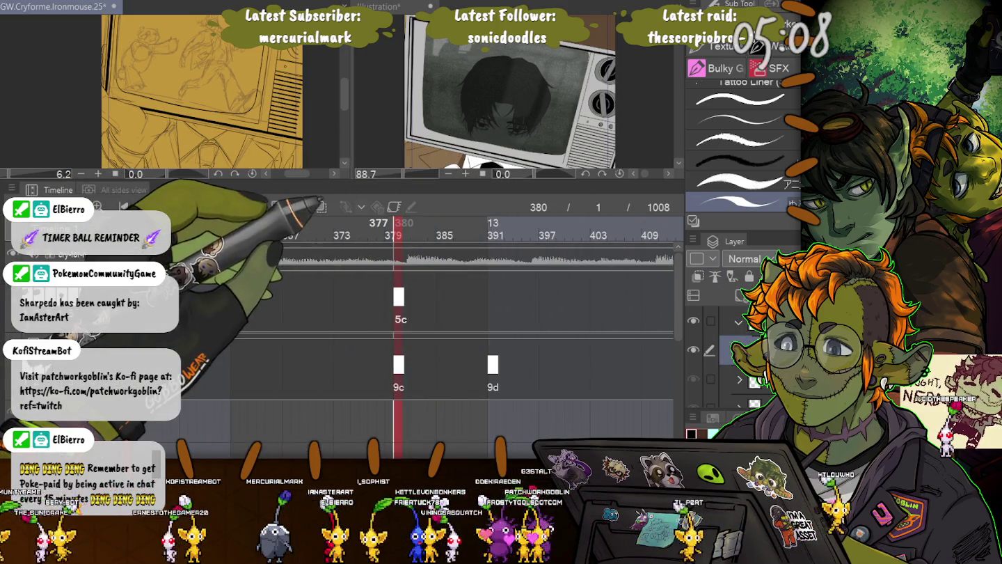
# Step: Select the layer to work on in the Layer palette
pyautogui.click(755, 392)
pyautogui.click(754, 342)
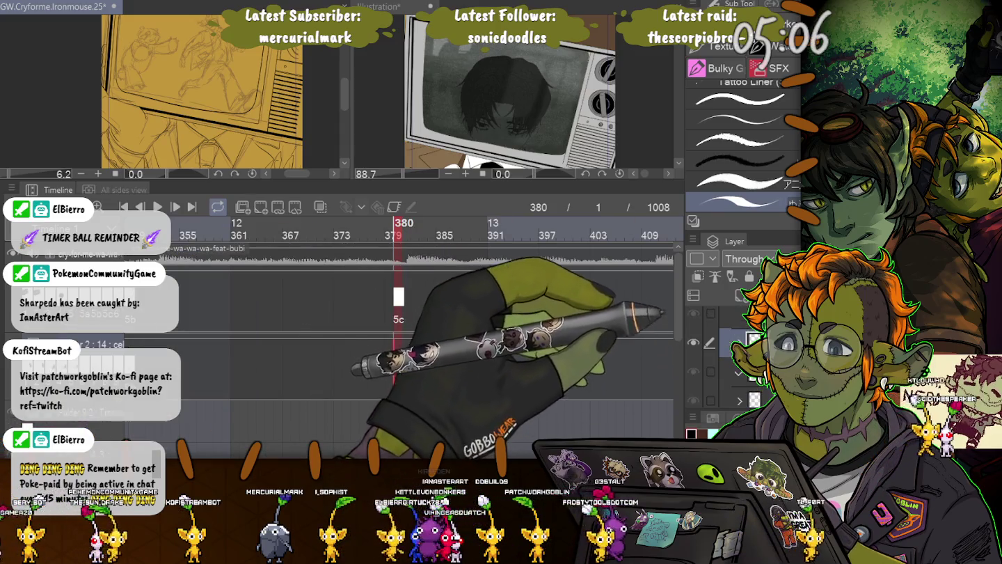
pyautogui.click(493, 365)
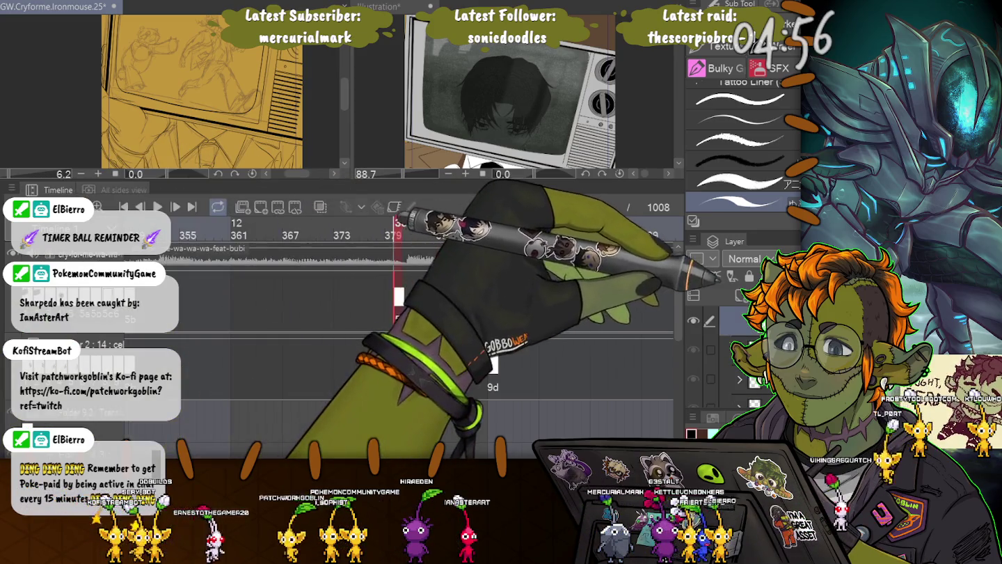
pyautogui.scroll(-2, 717, 299)
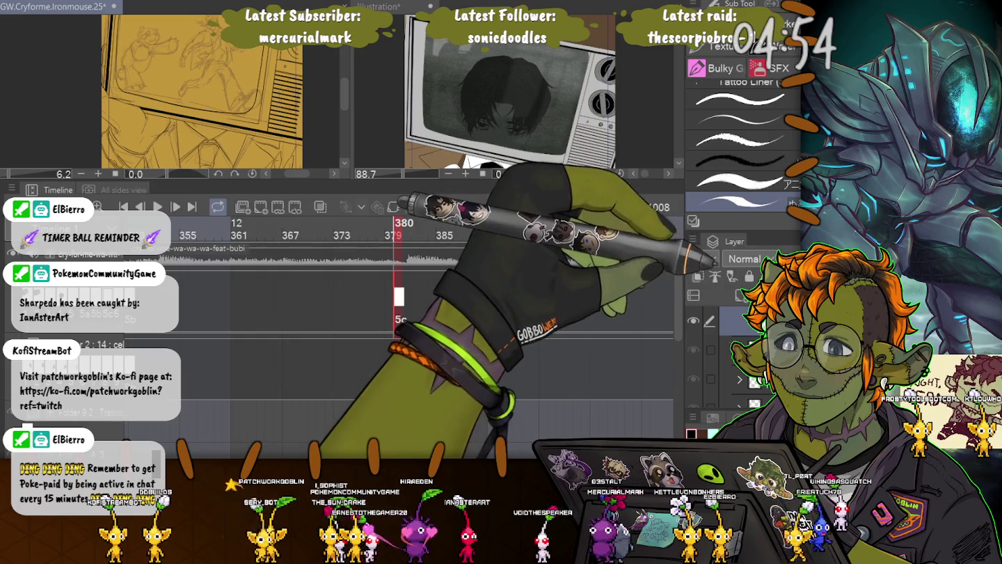
pyautogui.click(737, 350)
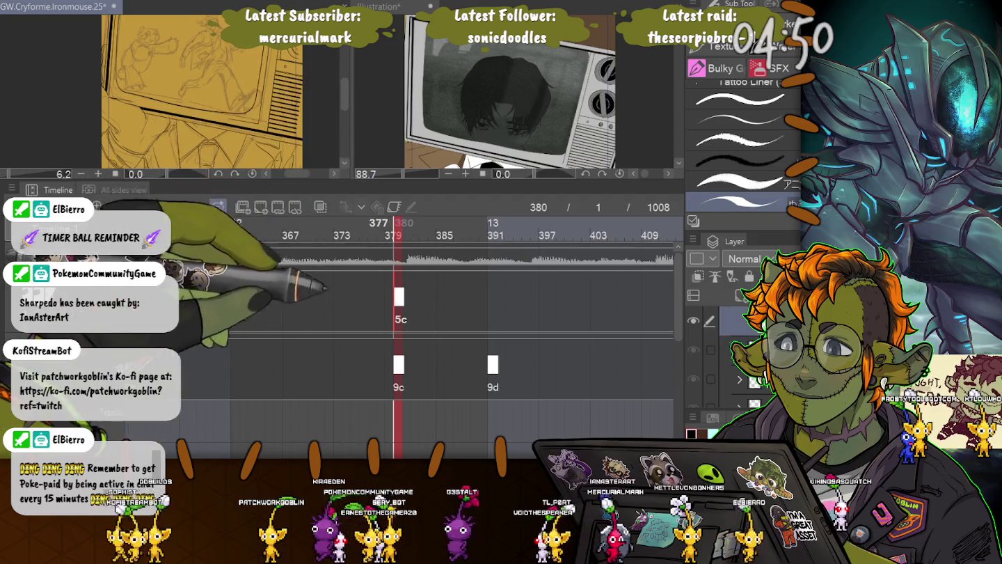
pyautogui.click(737, 320)
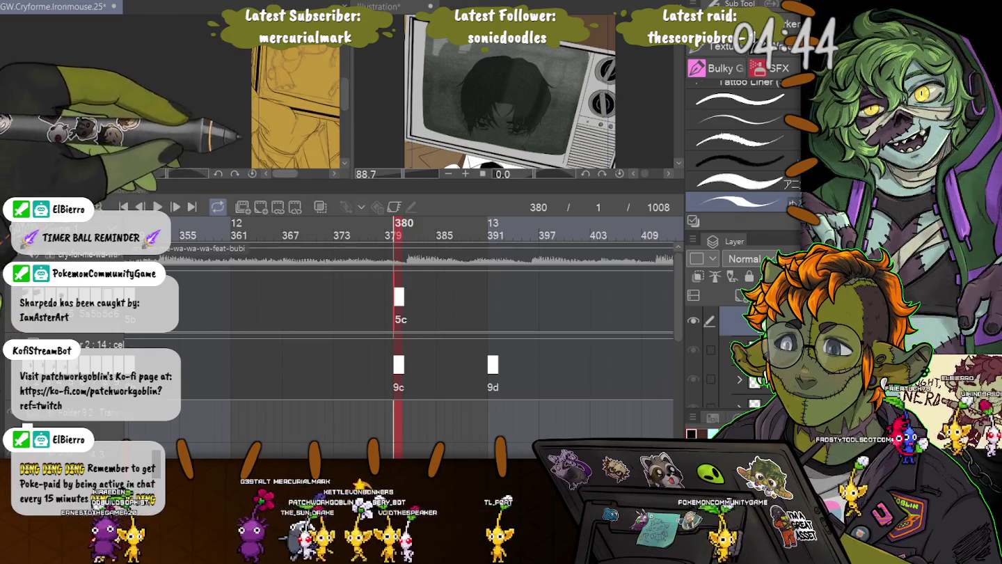
# Step: Create a new 5d cel at frame 391 on the selected layer, then shrink the timeline
pyautogui.moveTo(258, 189)
pyautogui.mouseDown()
pyautogui.moveTo(254, 324)
pyautogui.moveTo(254, 133)
pyautogui.mouseUp()
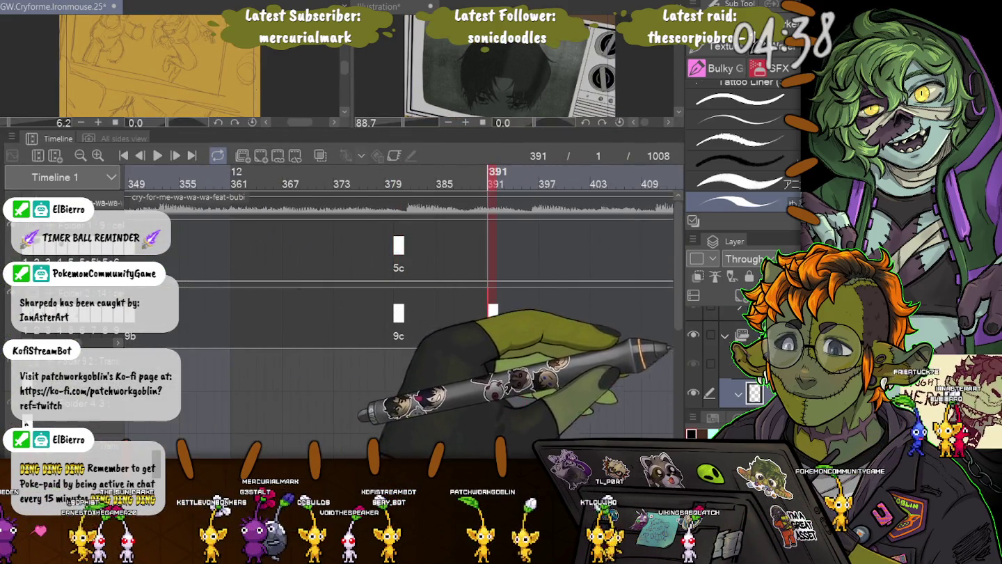
pyautogui.click(738, 373)
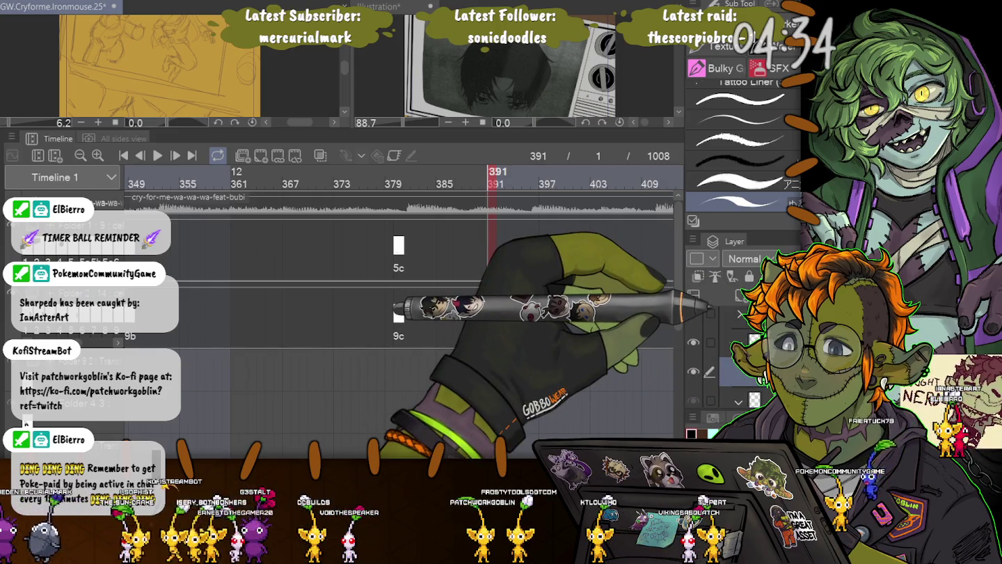
pyautogui.hotkey('ctrl', 'alt', 'shift', 'n')
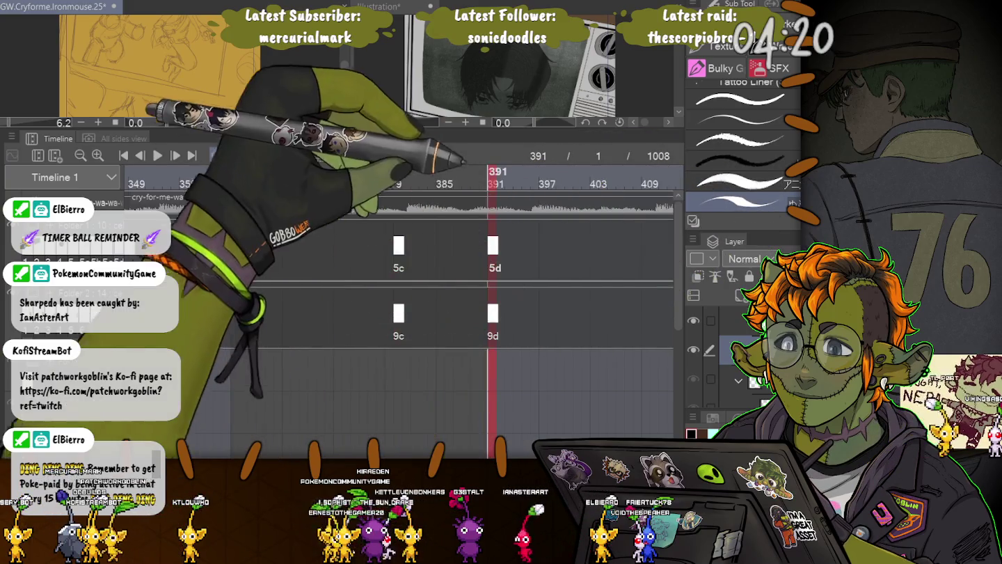
pyautogui.moveTo(342, 131); pyautogui.dragTo(341, 359)
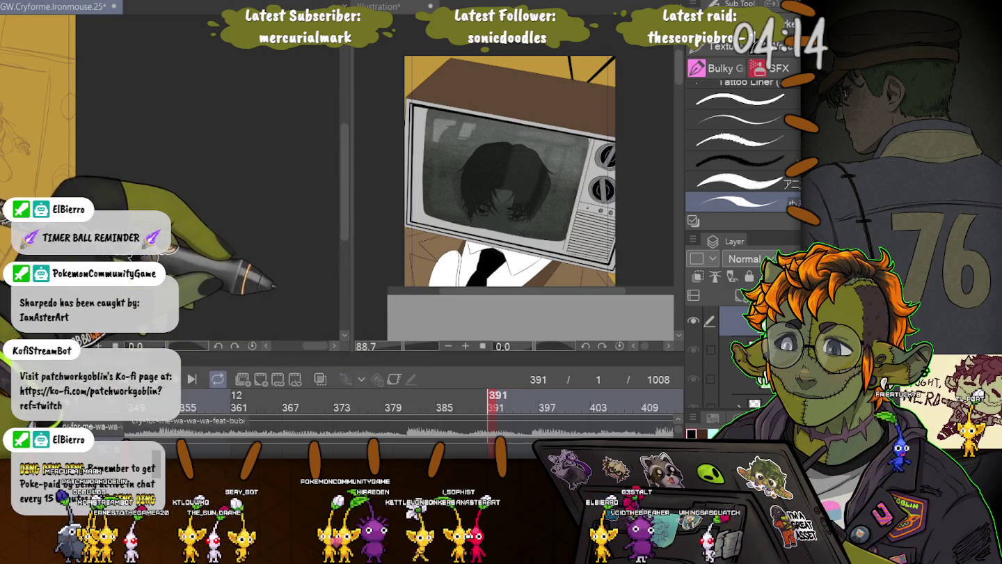
# Step: Move the panel sketch, then return the timeline to frame 380 and collapse it again
pyautogui.moveTo(103, 174)
pyautogui.mouseDown()
pyautogui.moveTo(296, 174)
pyautogui.moveTo(142, 174)
pyautogui.mouseUp()
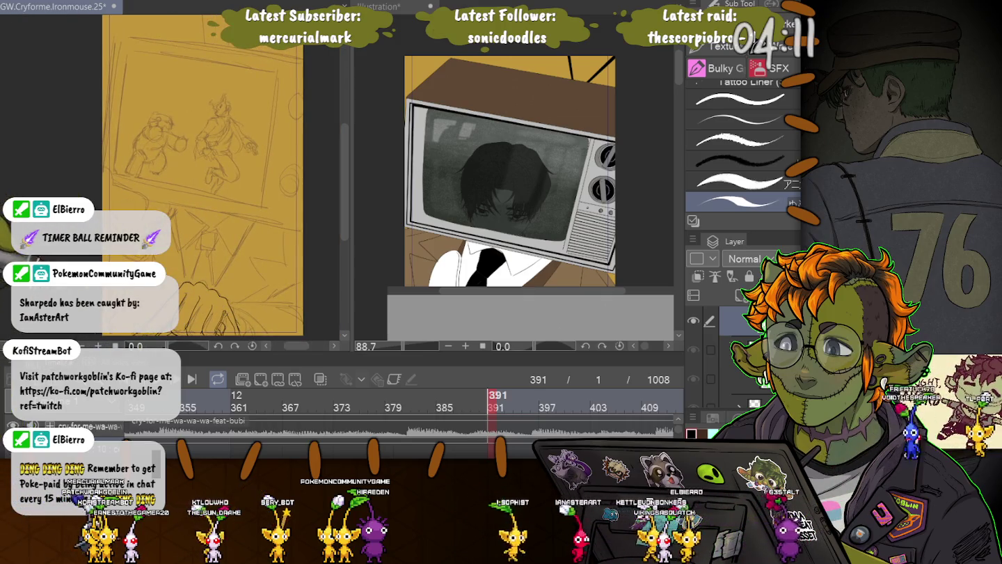
pyautogui.moveTo(487, 356); pyautogui.dragTo(487, 200)
pyautogui.click(396, 252)
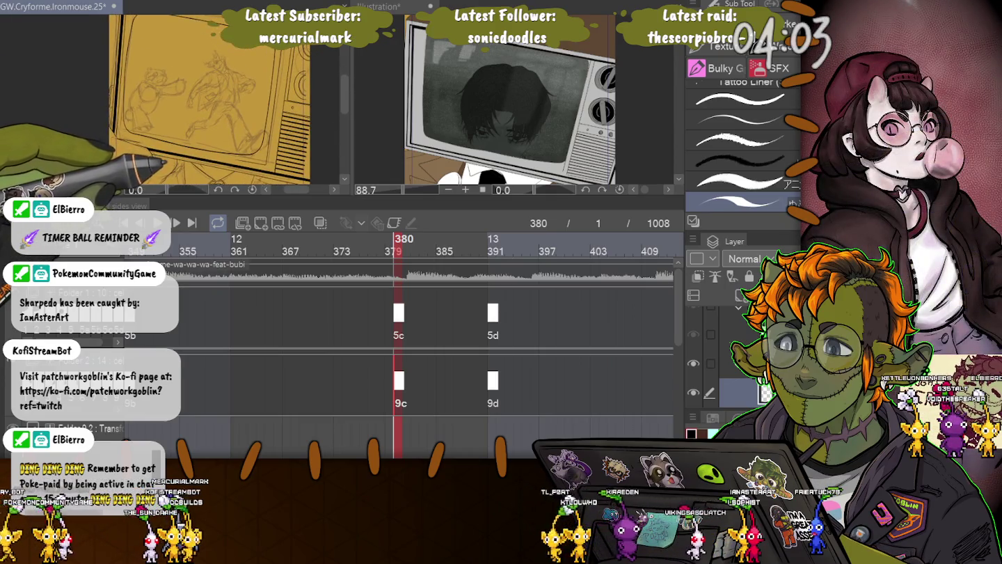
pyautogui.moveTo(486, 202); pyautogui.dragTo(487, 383)
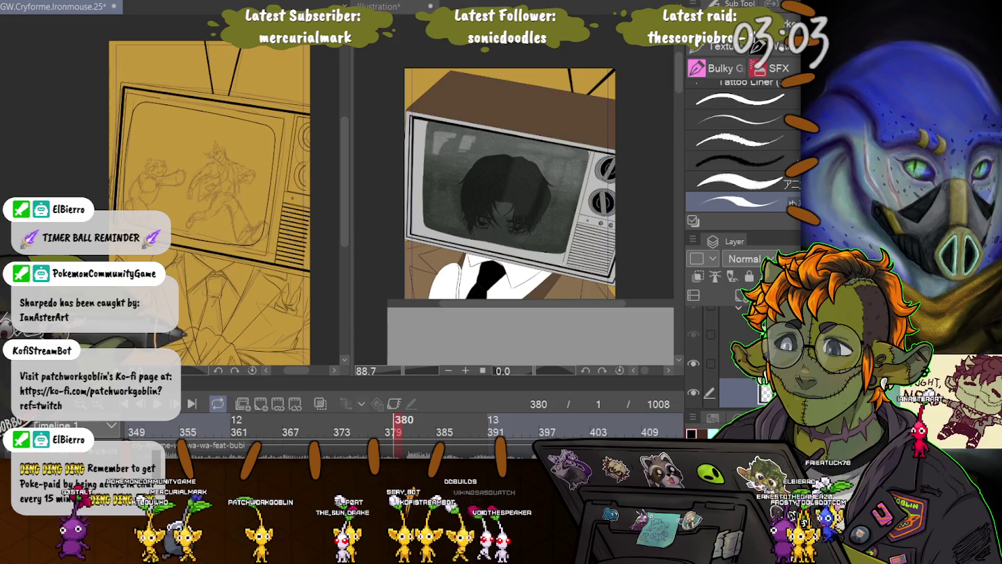
# Step: Widen the left canvas, shrink the timeline, then tilt and zoom onto the sketched figure's head
pyautogui.scroll(2, 188, 154)
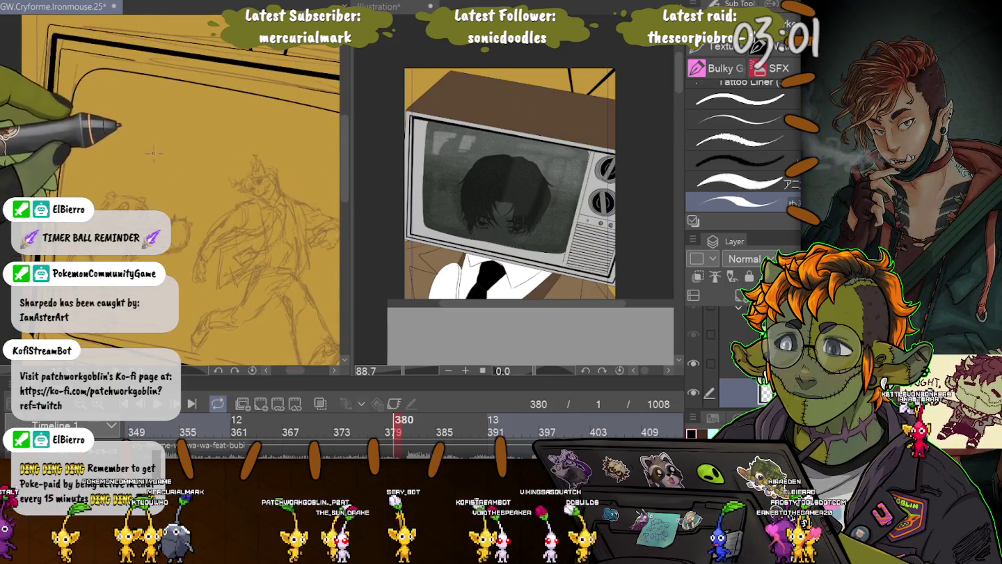
pyautogui.scroll(2, 188, 154)
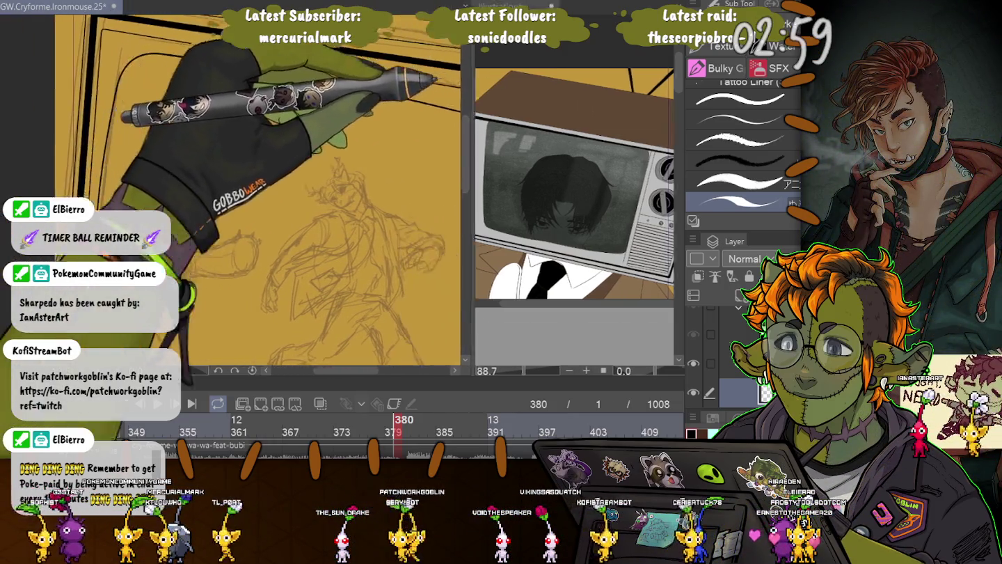
pyautogui.moveTo(351, 125); pyautogui.dragTo(636, 125)
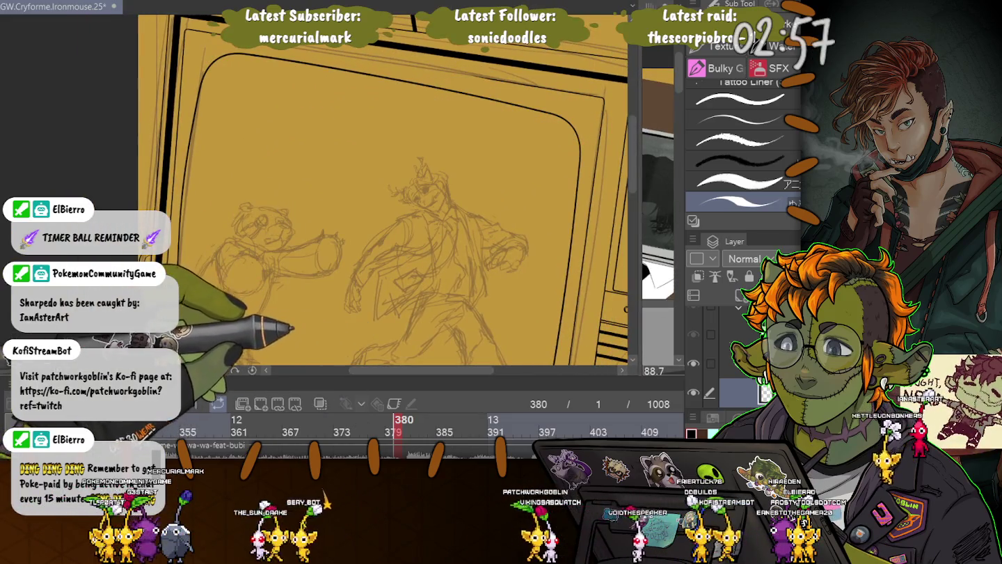
pyautogui.moveTo(417, 382); pyautogui.dragTo(417, 414)
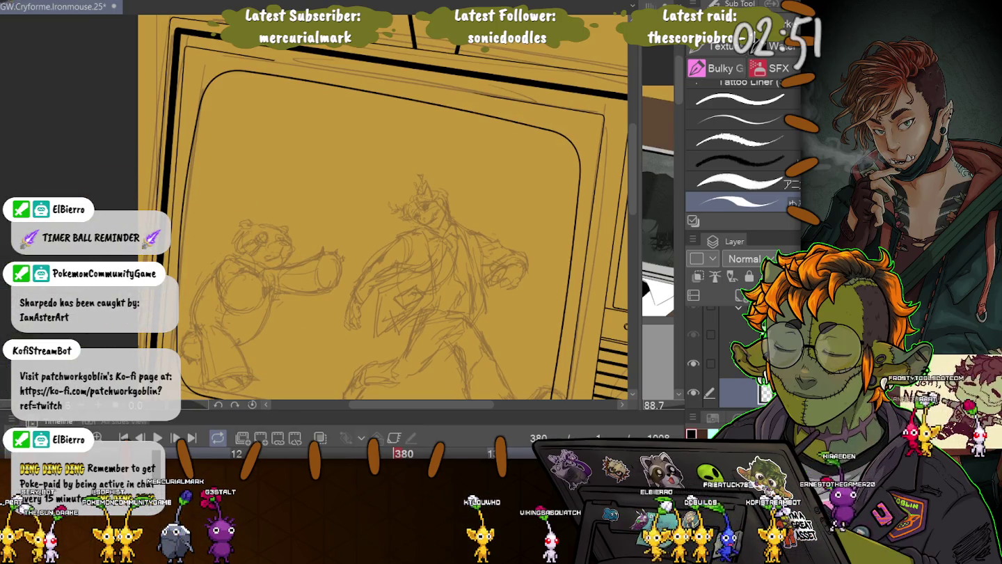
pyautogui.moveTo(383, 229); pyautogui.dragTo(361, 209)
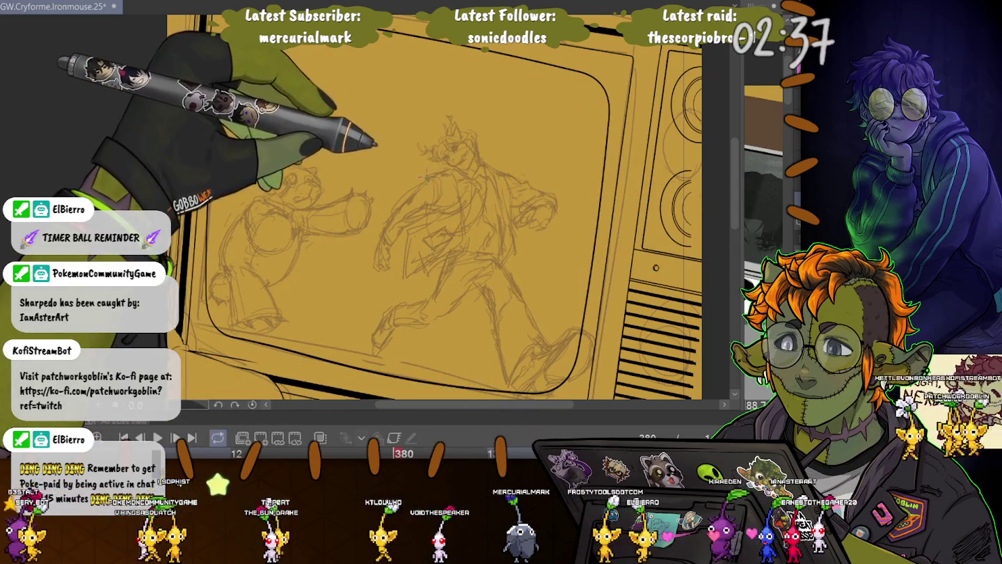
pyautogui.scroll(2, 460, 163)
pyautogui.scroll(1, 471, 167)
pyautogui.scroll(1, 471, 166)
pyautogui.scroll(1, 471, 168)
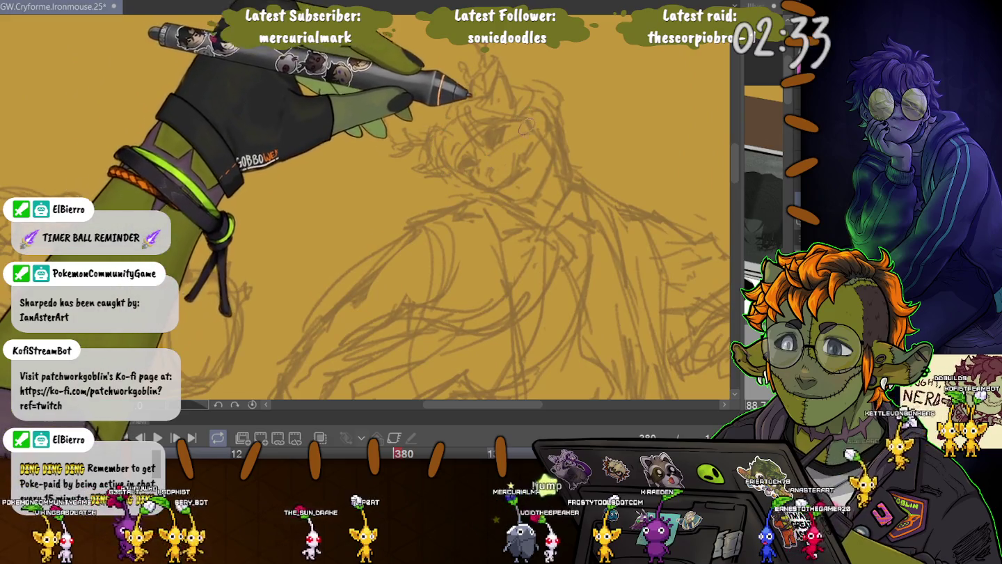
# Step: Ink the face curve, snout and nose, removing stray strokes, then draw an oval eye
pyautogui.moveTo(528, 120)
pyautogui.mouseDown()
pyautogui.moveTo(516, 167)
pyautogui.moveTo(477, 187)
pyautogui.moveTo(475, 174)
pyautogui.mouseUp()
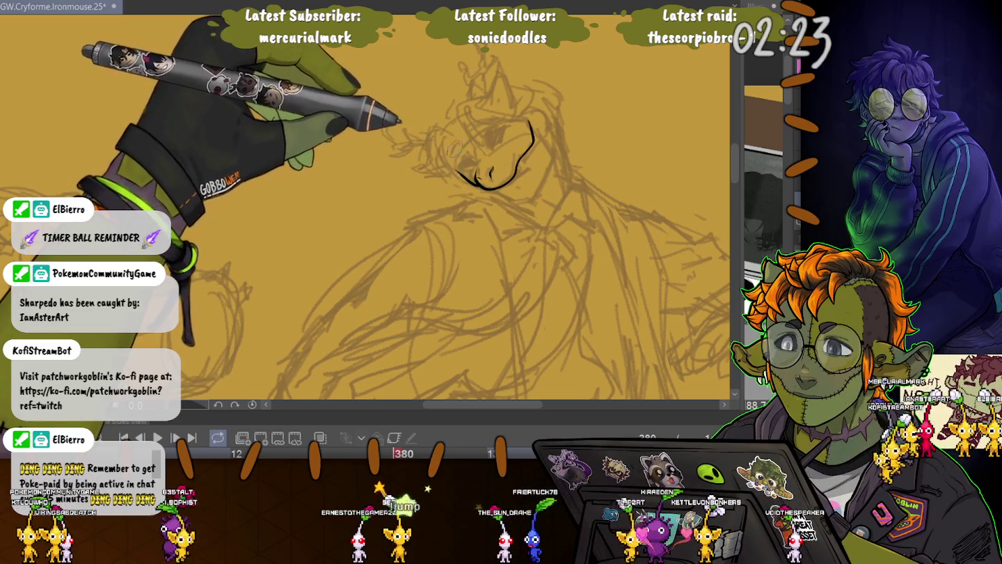
pyautogui.moveTo(476, 161)
pyautogui.mouseDown()
pyautogui.moveTo(475, 170)
pyautogui.moveTo(503, 124)
pyautogui.mouseUp()
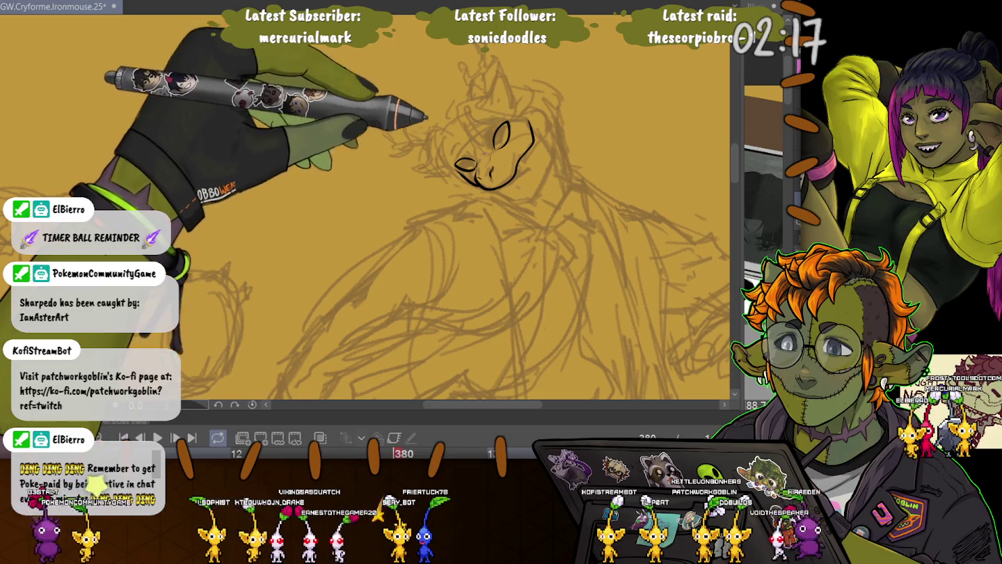
pyautogui.hotkey('ctrl', 'z')
pyautogui.hotkey('ctrl', 'z')
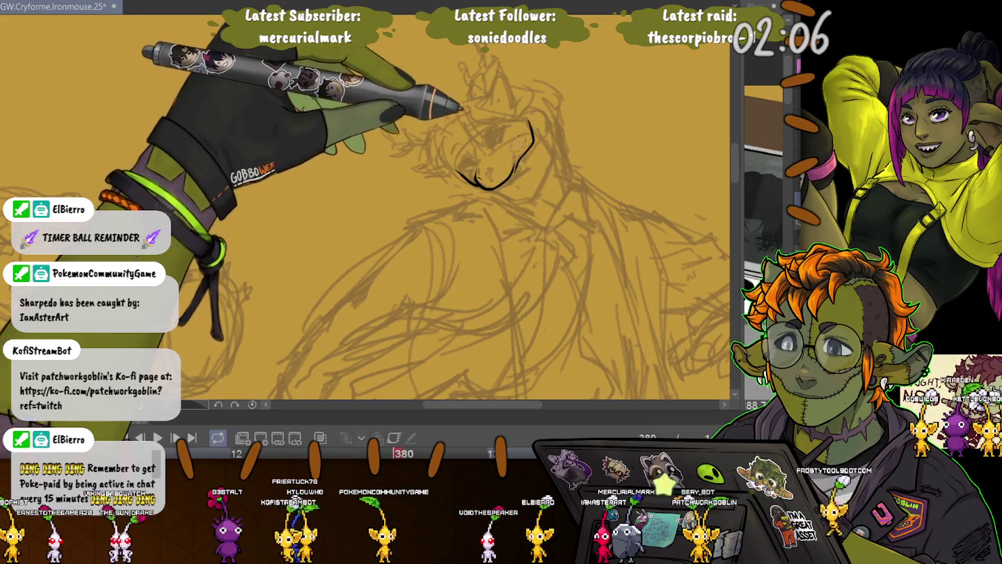
pyautogui.moveTo(513, 172)
pyautogui.mouseDown()
pyautogui.moveTo(489, 190)
pyautogui.moveTo(527, 126)
pyautogui.mouseUp()
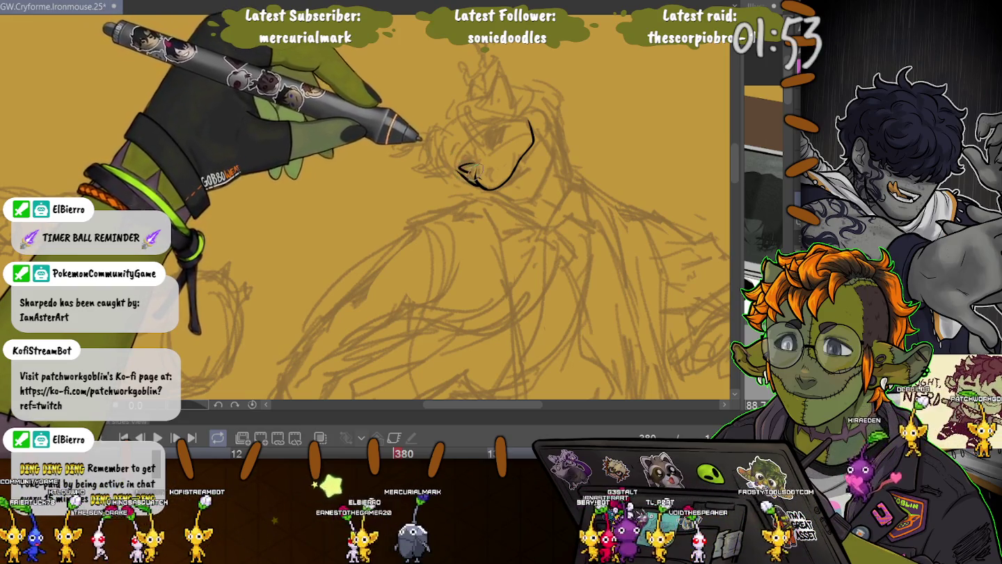
pyautogui.moveTo(480, 163)
pyautogui.mouseDown()
pyautogui.moveTo(468, 174)
pyautogui.moveTo(476, 178)
pyautogui.mouseUp()
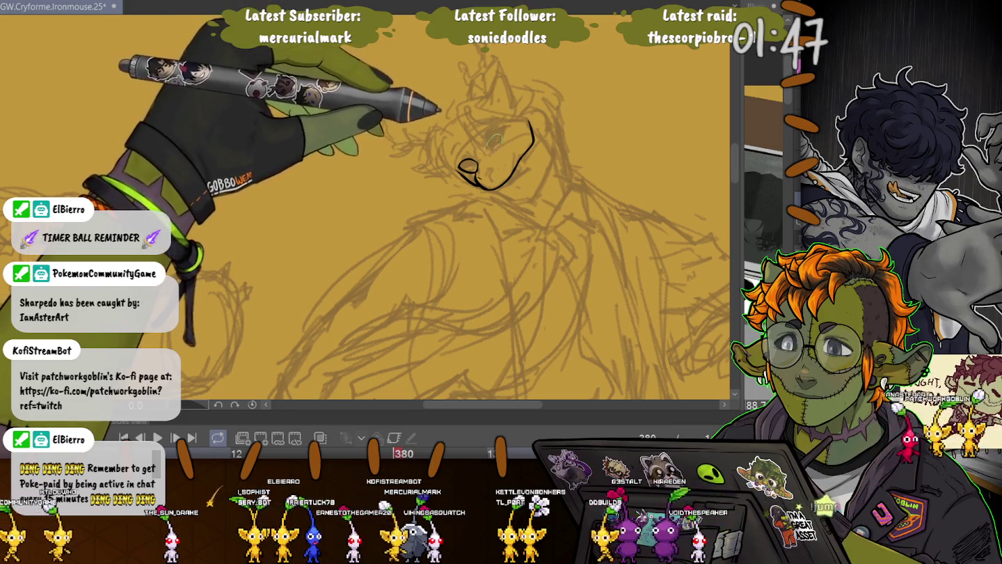
pyautogui.moveTo(495, 144)
pyautogui.mouseDown()
pyautogui.moveTo(506, 121)
pyautogui.moveTo(492, 147)
pyautogui.mouseUp()
pyautogui.hotkey('ctrl', 'z')
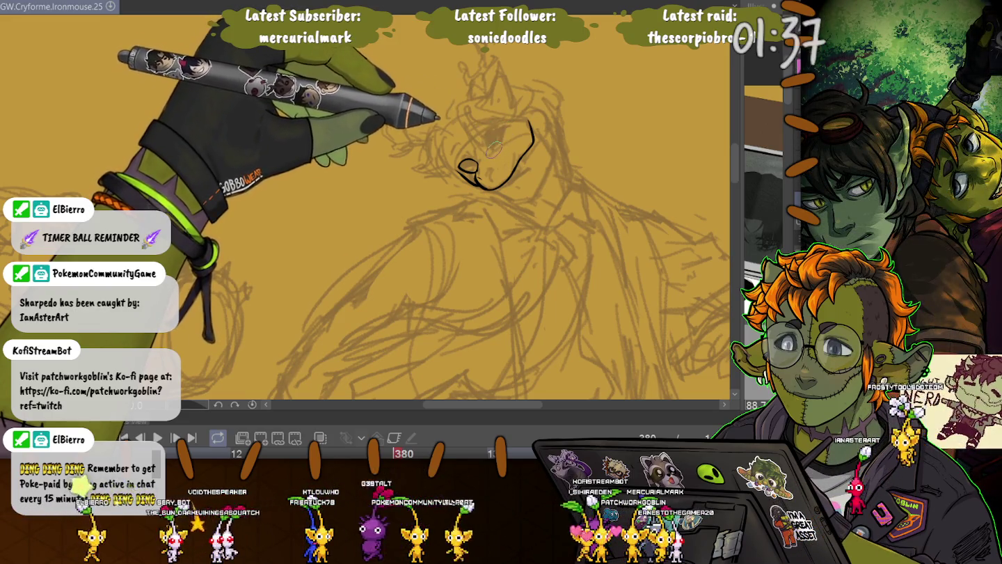
pyautogui.moveTo(496, 125); pyautogui.dragTo(490, 142)
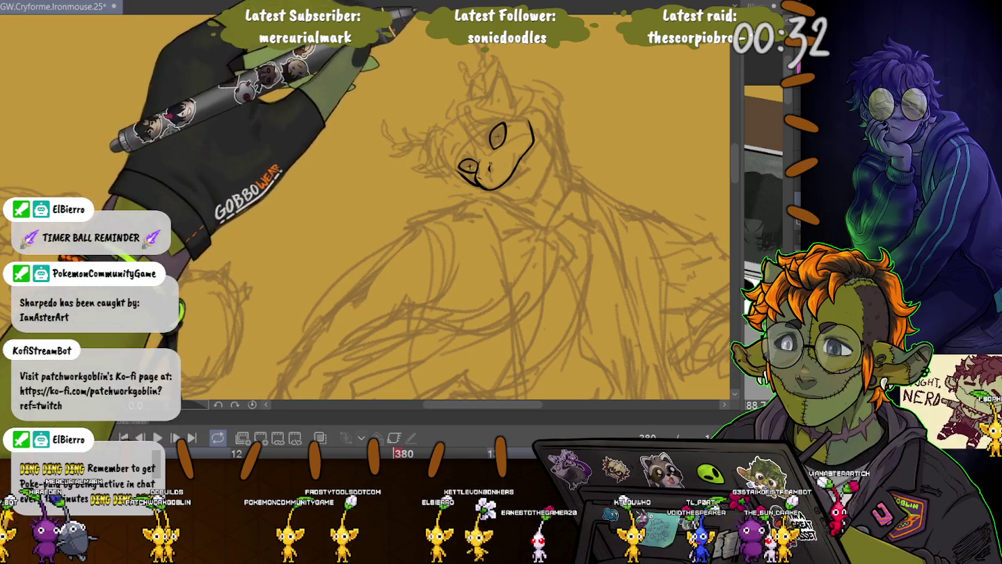
# Step: Ink the head's top and left outline, the pointed upper ear, and a small antler stroke
pyautogui.moveTo(451, 123); pyautogui.dragTo(513, 98)
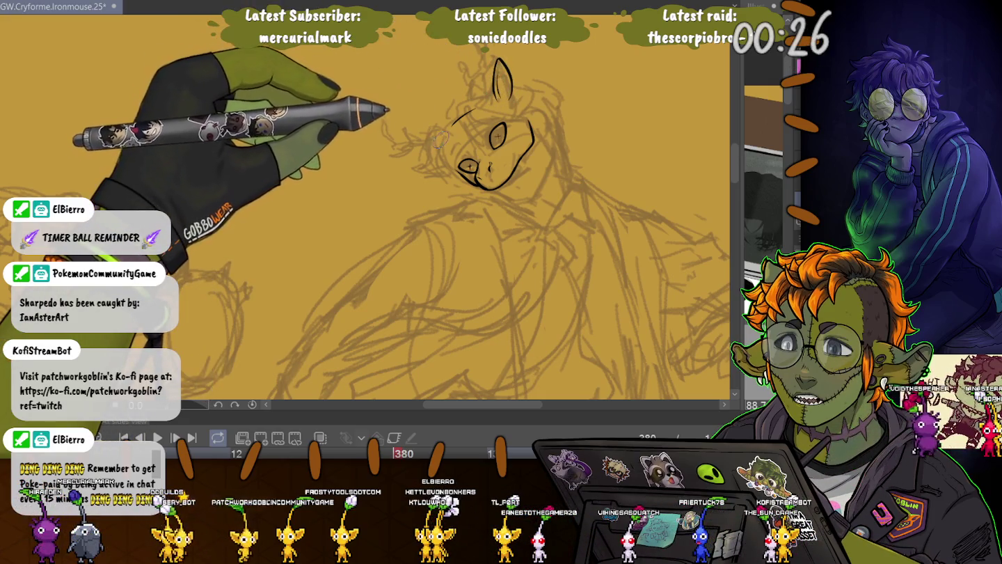
pyautogui.moveTo(448, 136); pyautogui.dragTo(415, 154)
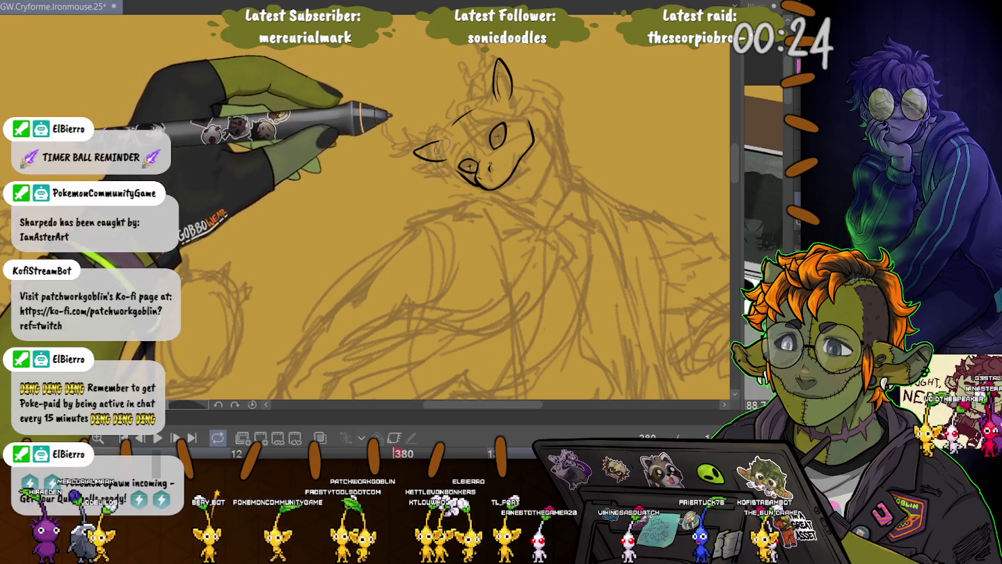
pyautogui.moveTo(477, 104); pyautogui.dragTo(473, 46)
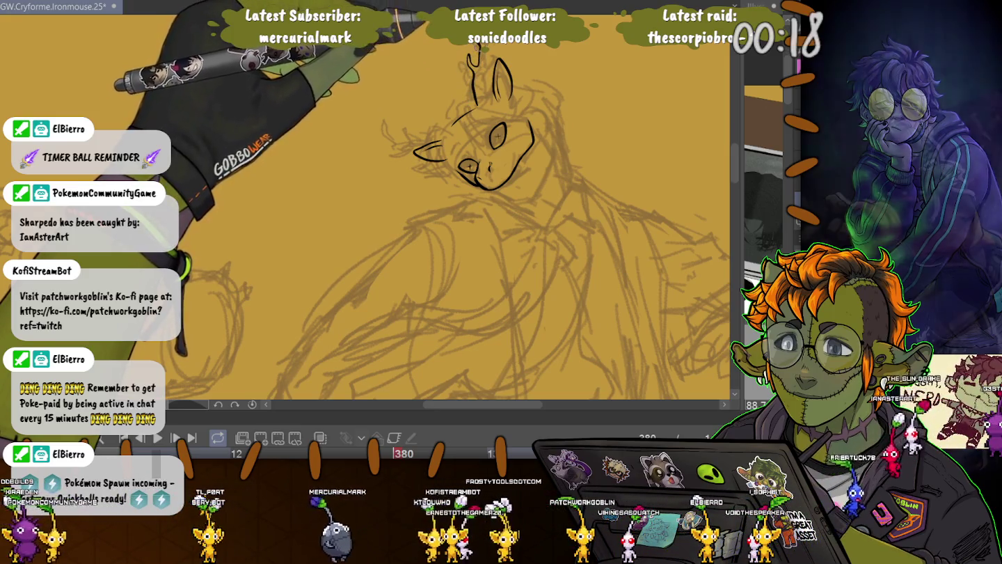
pyautogui.moveTo(479, 66); pyautogui.dragTo(477, 46)
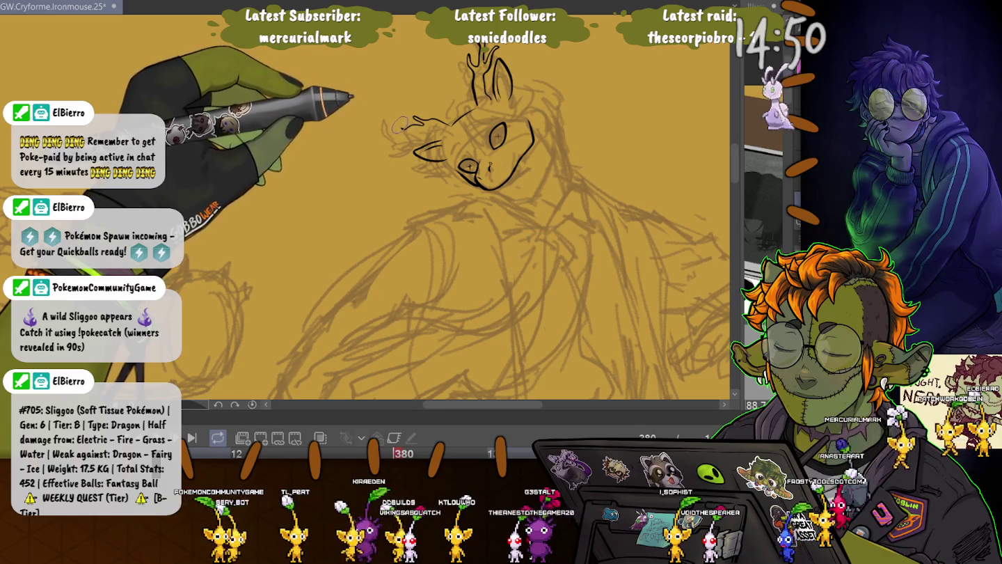
pyautogui.moveTo(383, 137); pyautogui.dragTo(394, 125)
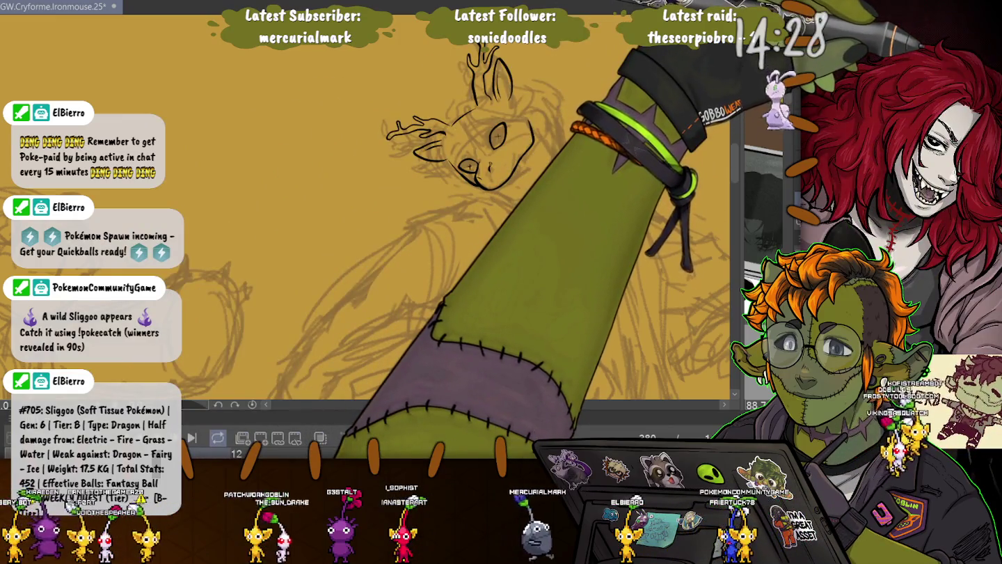
# Step: Free-transform the inked head, rotating it slightly clockwise and nudging it right, then apply
pyautogui.hotkey('ctrl', 't')
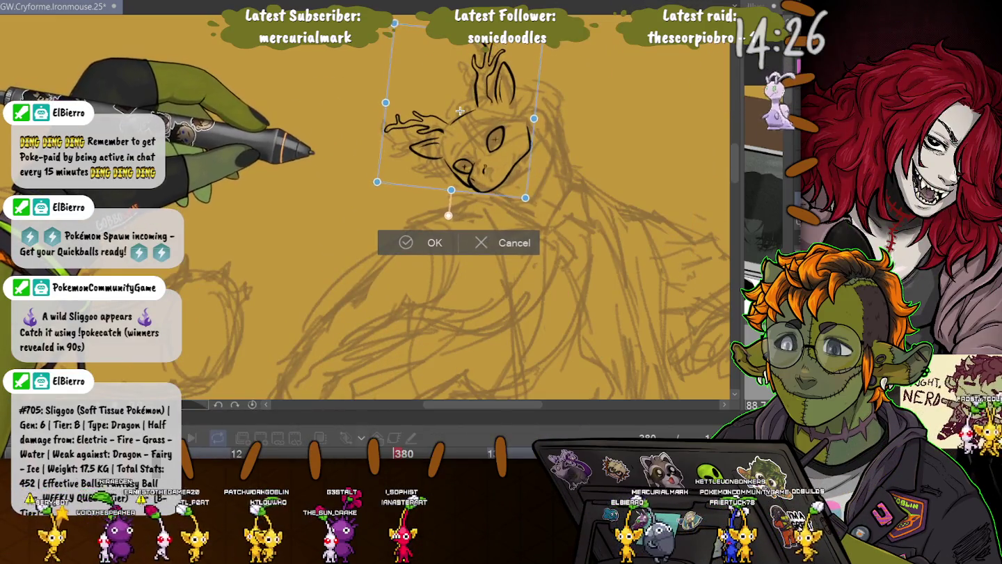
pyautogui.moveTo(379, 114); pyautogui.dragTo(384, 96)
pyautogui.moveTo(464, 106); pyautogui.dragTo(467, 106)
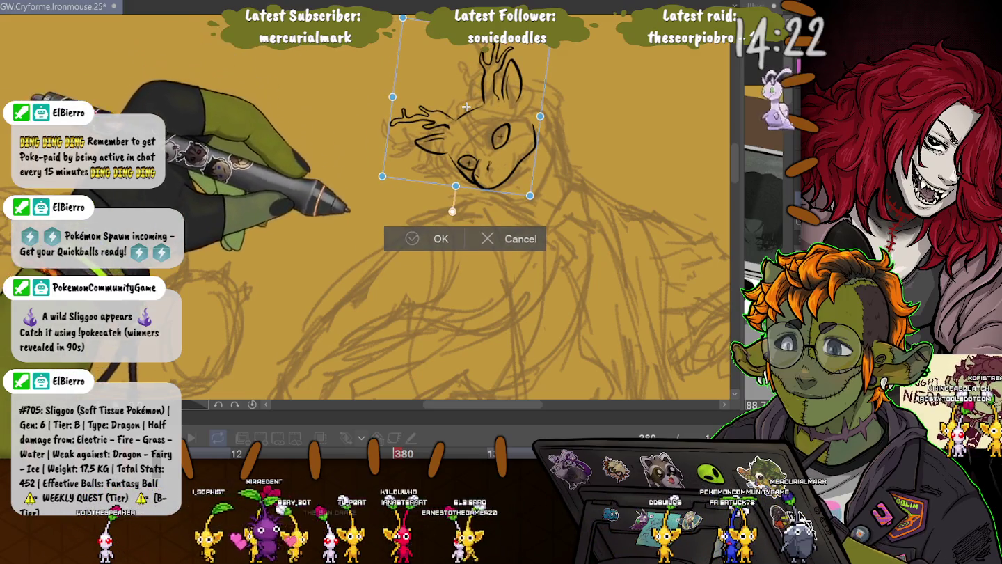
pyautogui.press('Return')
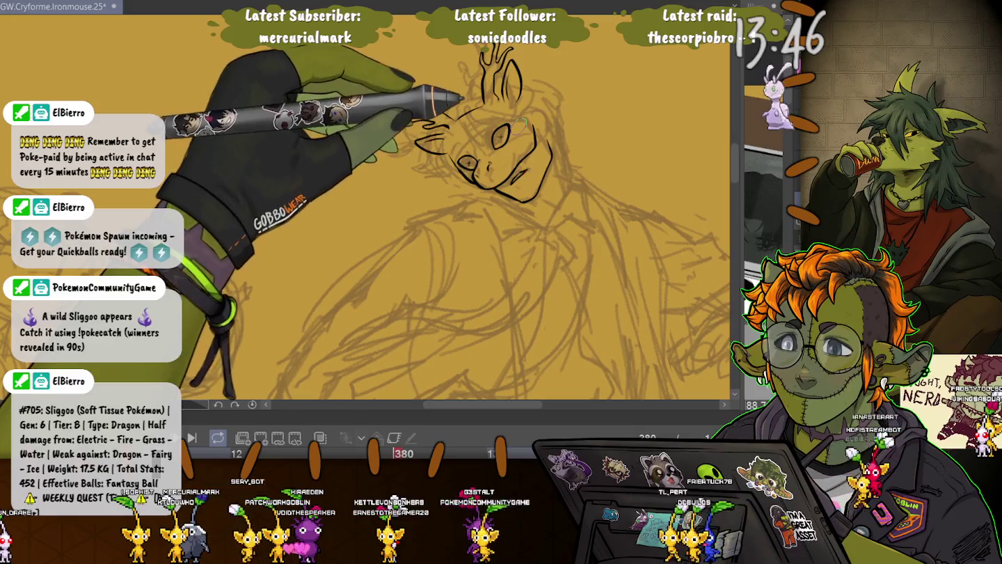
# Step: Ink antler branches left of the head, then lasso the head and skew it with Free Transform
pyautogui.moveTo(448, 116); pyautogui.dragTo(392, 123)
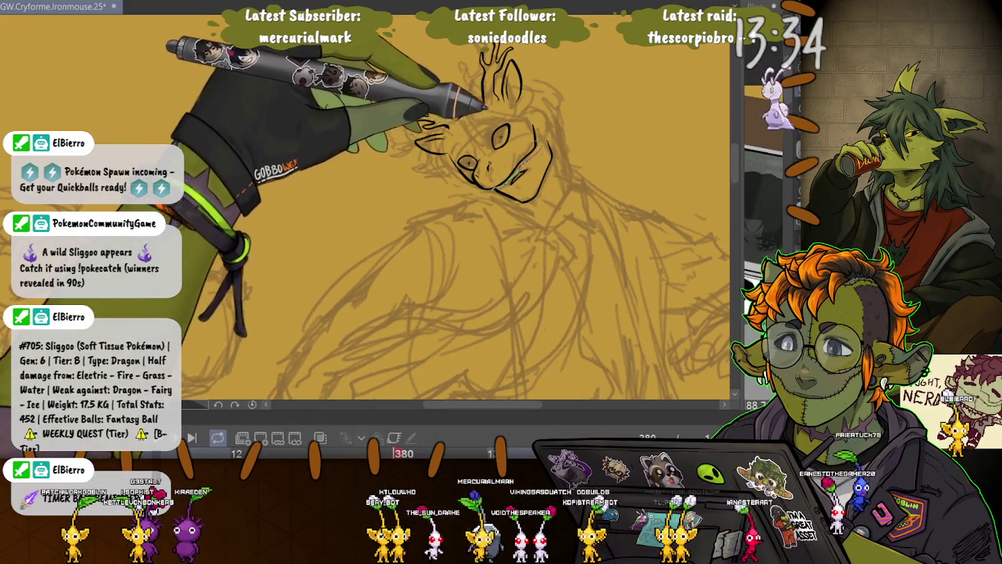
pyautogui.moveTo(425, 32); pyautogui.dragTo(435, 209)
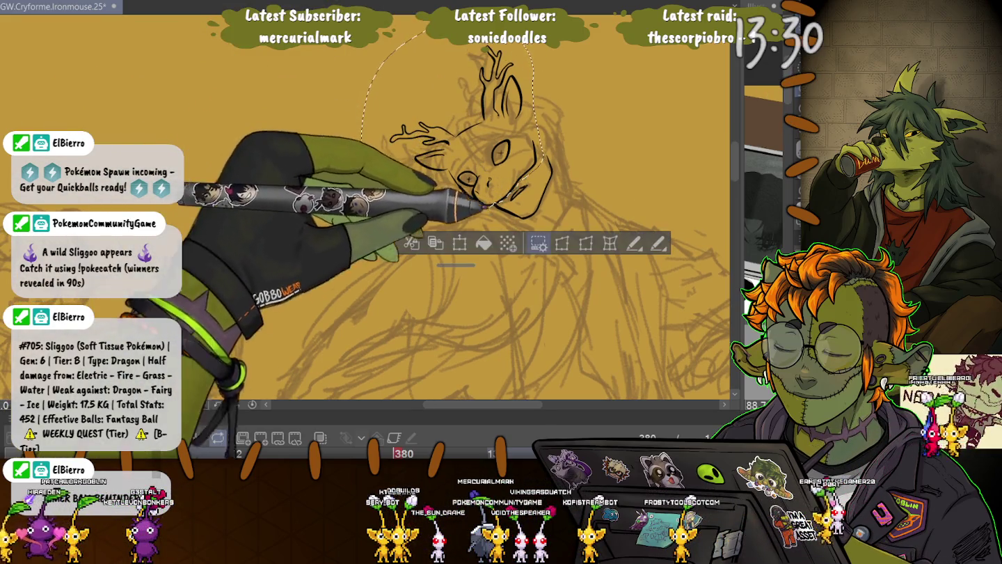
pyautogui.hotkey('ctrl', 't')
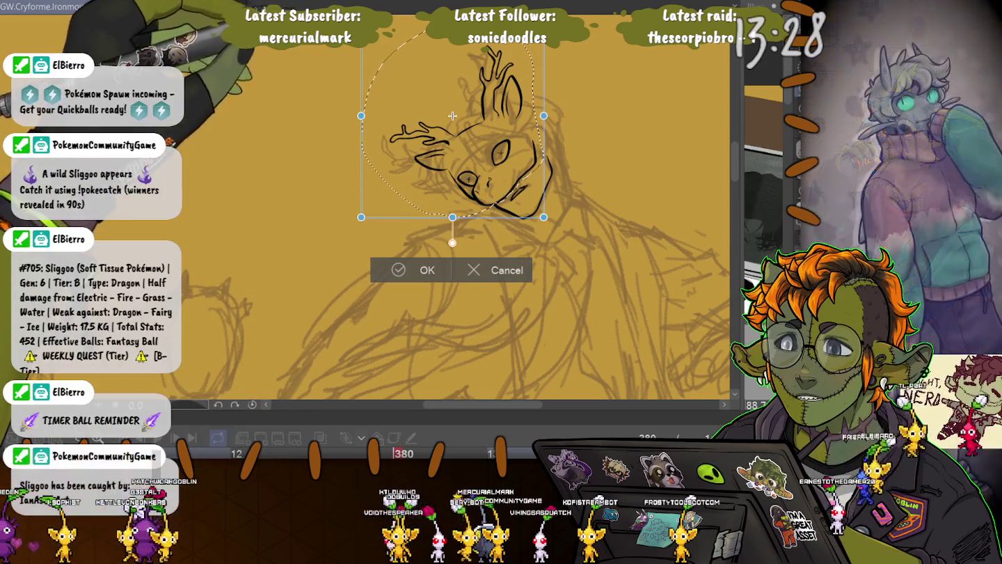
pyautogui.moveTo(361, 217); pyautogui.dragTo(361, 209)
pyautogui.moveTo(452, 116); pyautogui.dragTo(454, 121)
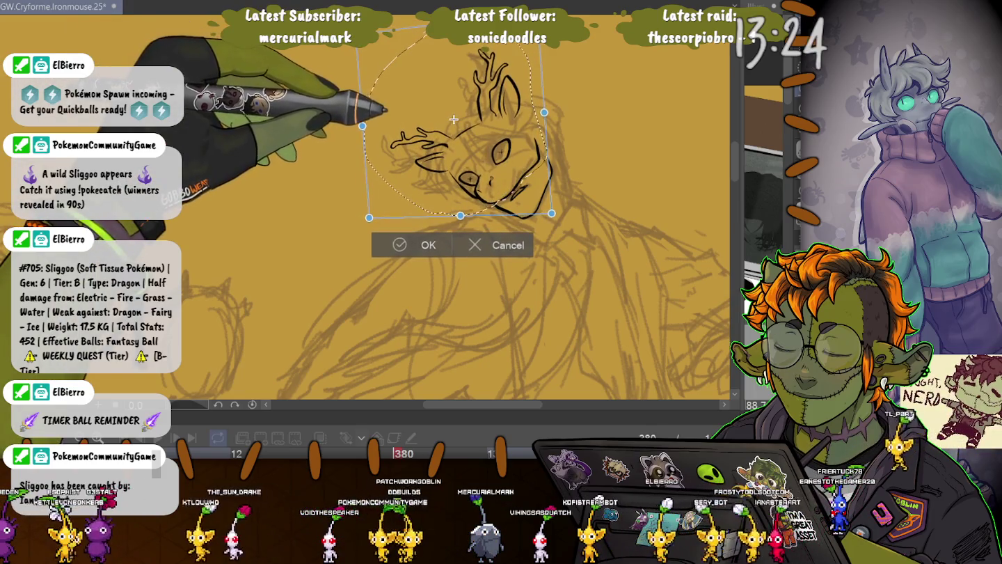
pyautogui.moveTo(453, 121); pyautogui.dragTo(453, 116)
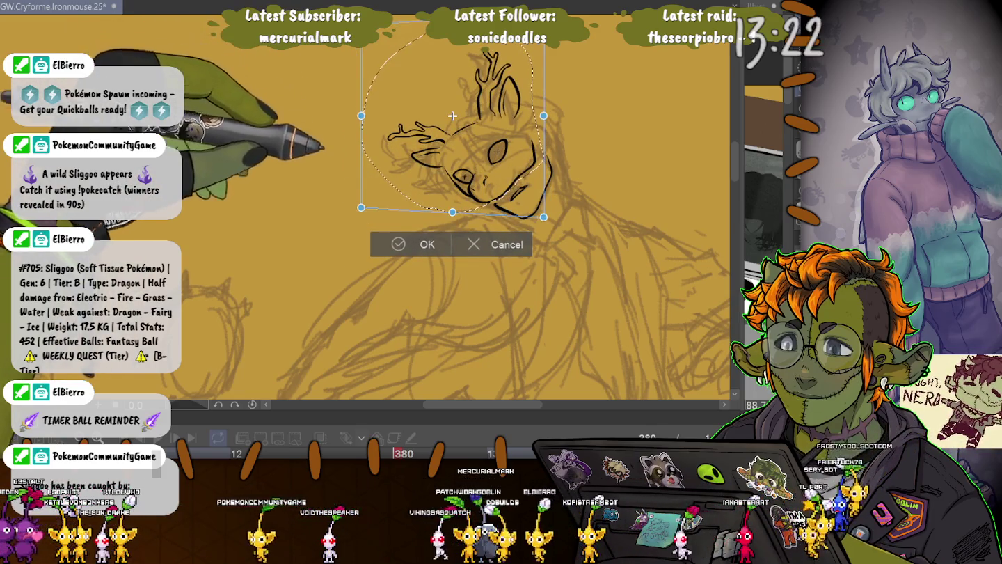
# Step: Undo the committed transform, shift the head slightly up and right, and commit it
pyautogui.click(427, 244)
pyautogui.hotkey('ctrl', 'z')
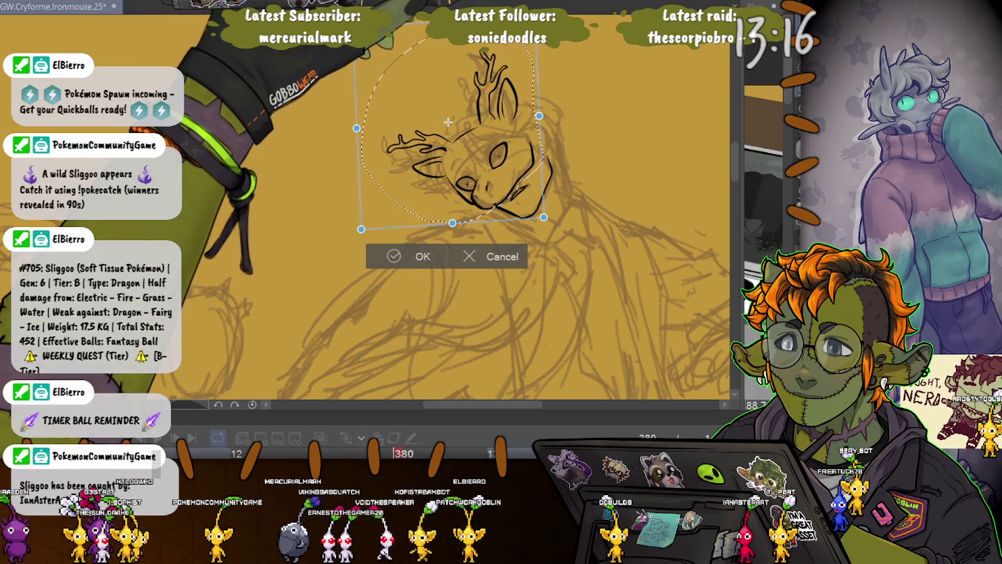
pyautogui.hotkey('ctrl', 'z')
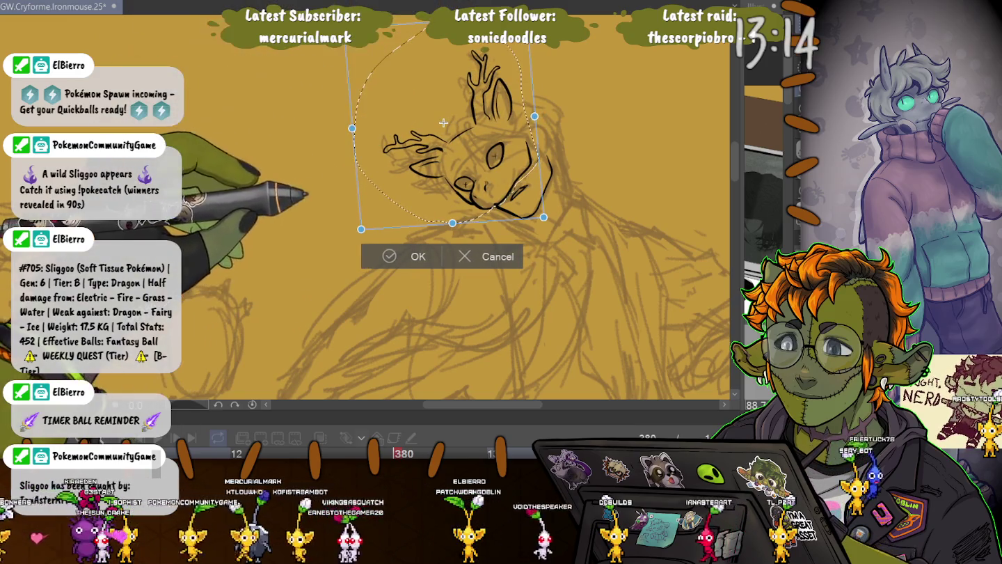
pyautogui.hotkey('ctrl', 'z')
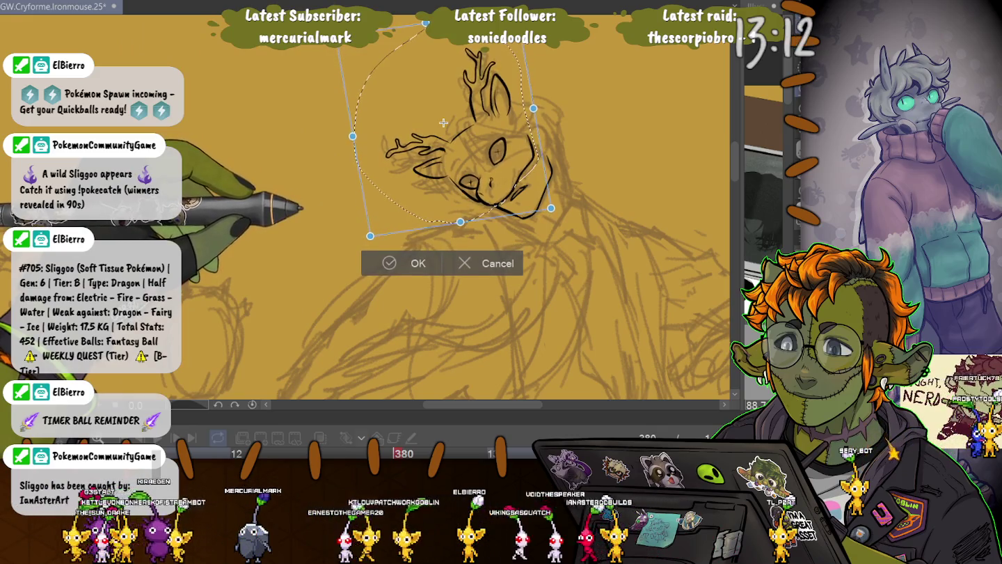
pyautogui.moveTo(443, 124); pyautogui.dragTo(447, 121)
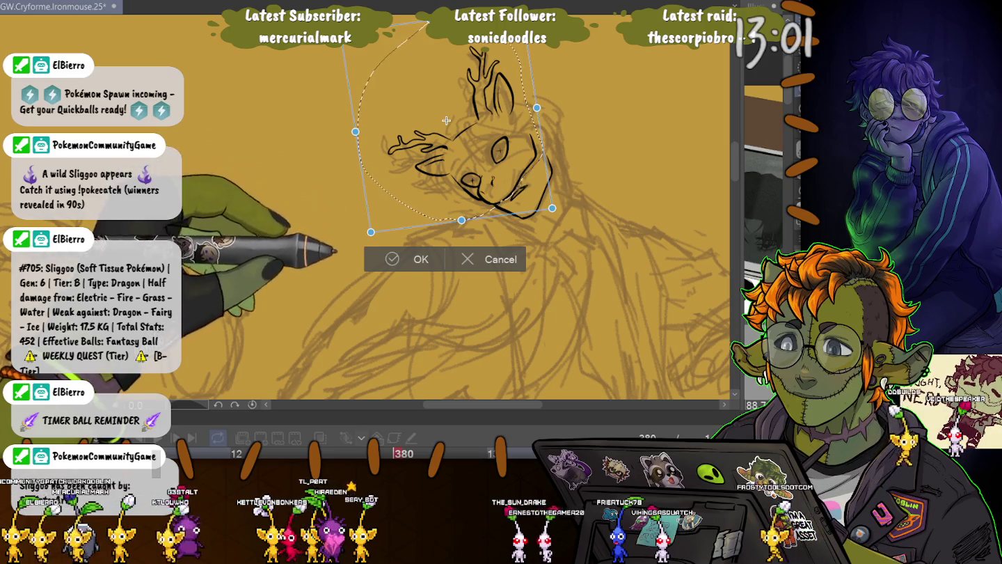
pyautogui.press('Return')
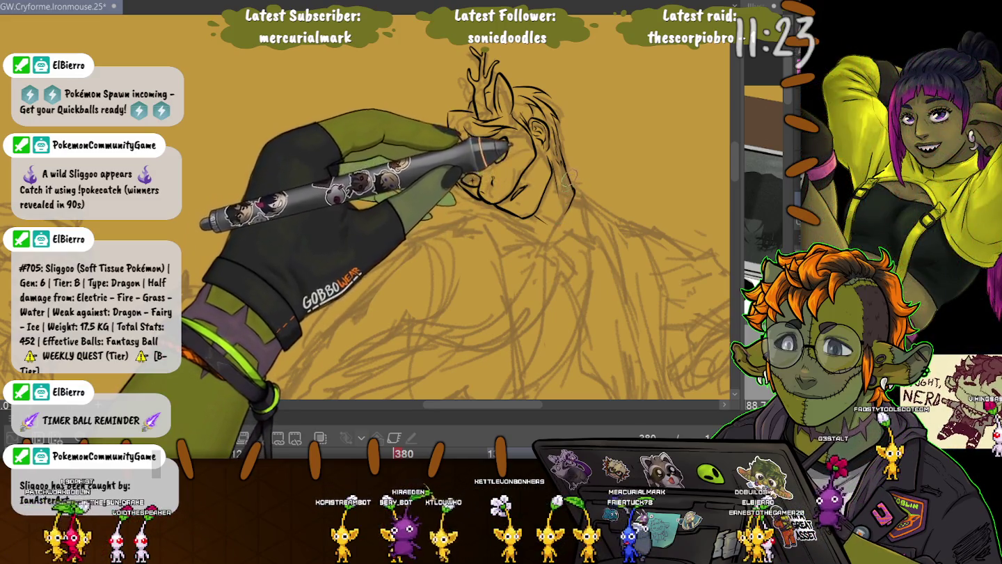
# Step: Ink a short hair strand, the right shoulder line and the line down the torso
pyautogui.moveTo(565, 216); pyautogui.dragTo(585, 227)
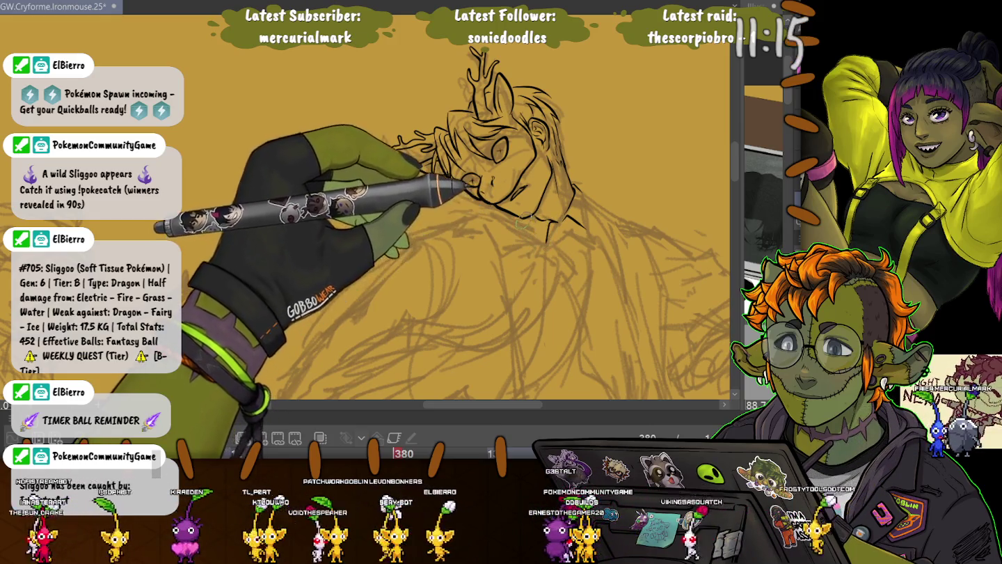
pyautogui.moveTo(581, 202); pyautogui.dragTo(633, 282)
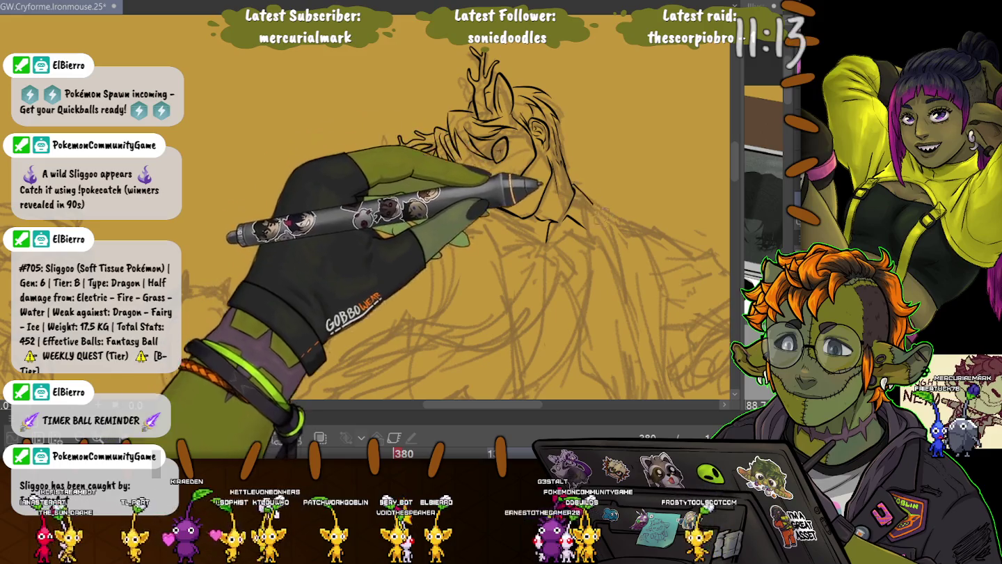
pyautogui.moveTo(531, 222); pyautogui.dragTo(523, 358)
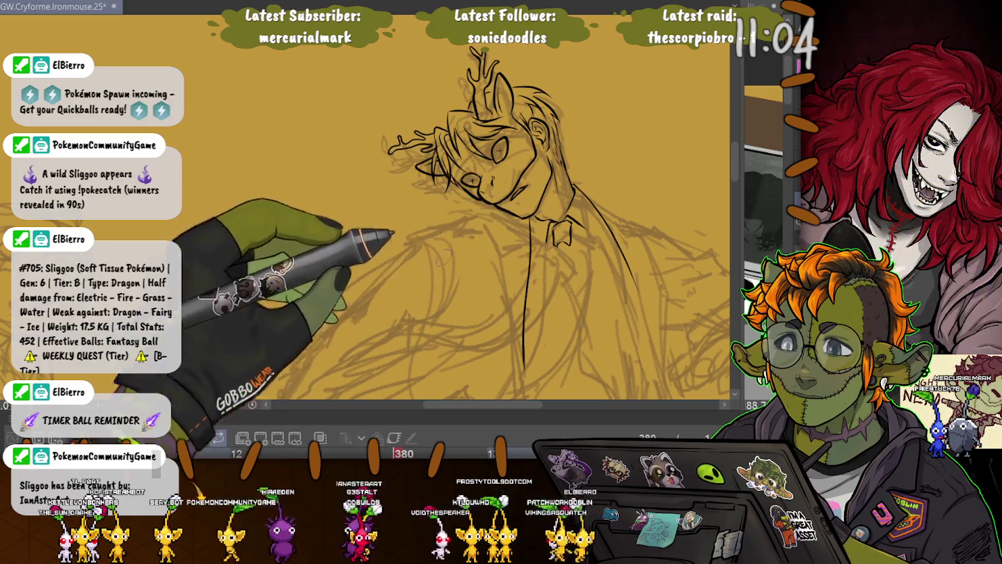
pyautogui.scroll(-2, 487, 215)
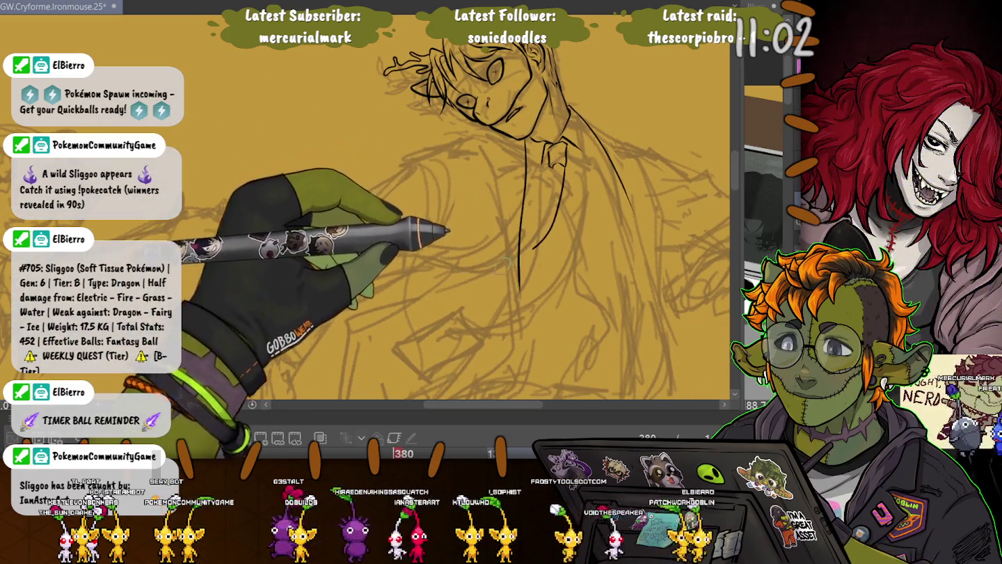
# Step: Ink the collar curve, the torso side line and the tie's lower edge, redoing the tie stroke
pyautogui.moveTo(518, 259); pyautogui.dragTo(478, 272)
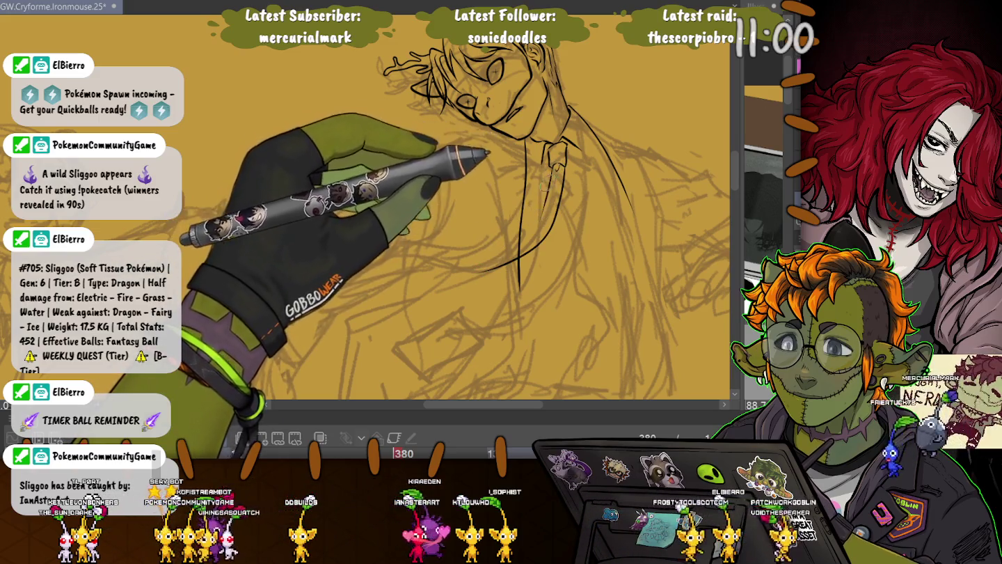
pyautogui.moveTo(529, 234); pyautogui.dragTo(393, 268)
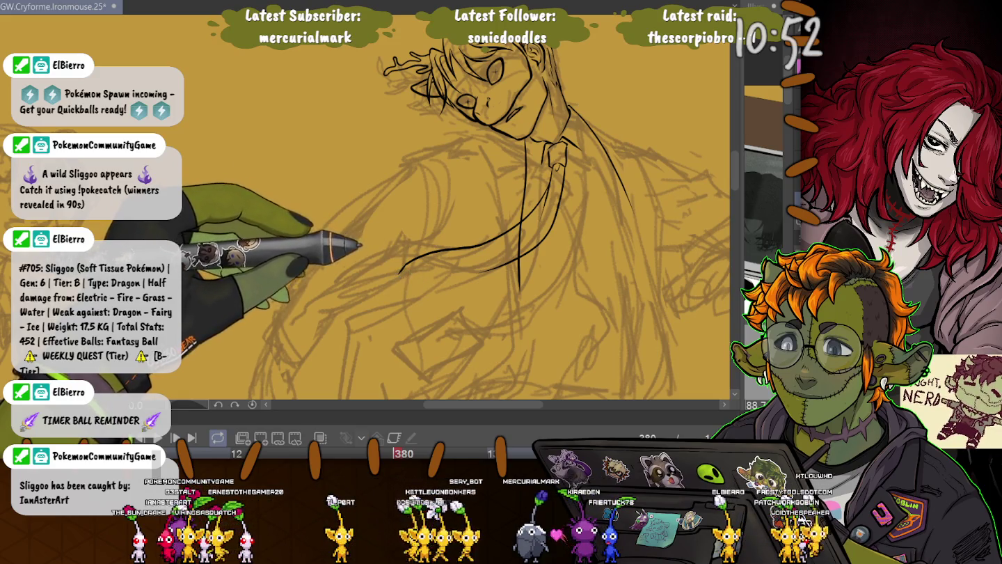
pyautogui.moveTo(420, 281); pyautogui.dragTo(487, 271)
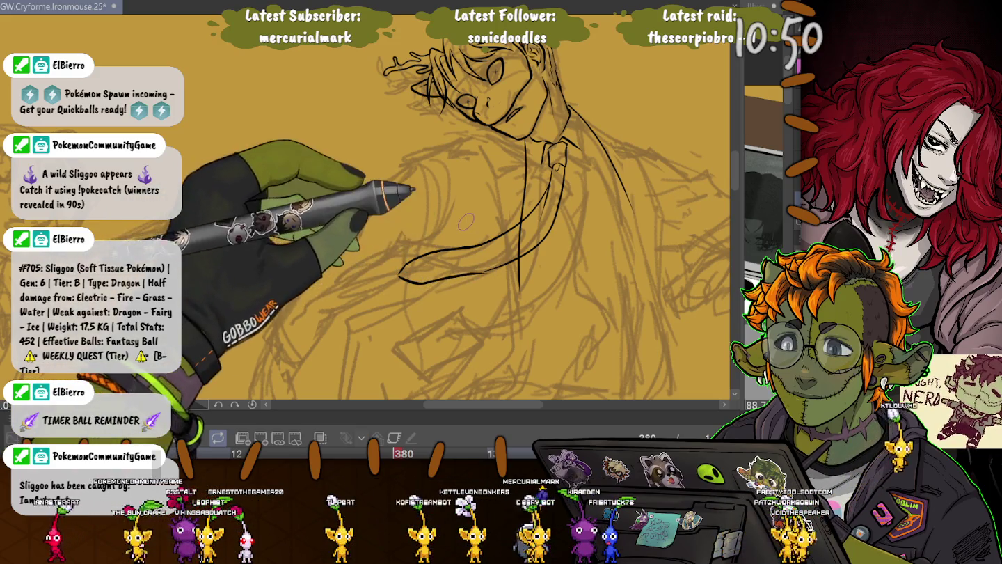
pyautogui.hotkey('ctrl', 'z')
pyautogui.moveTo(421, 281); pyautogui.dragTo(487, 271)
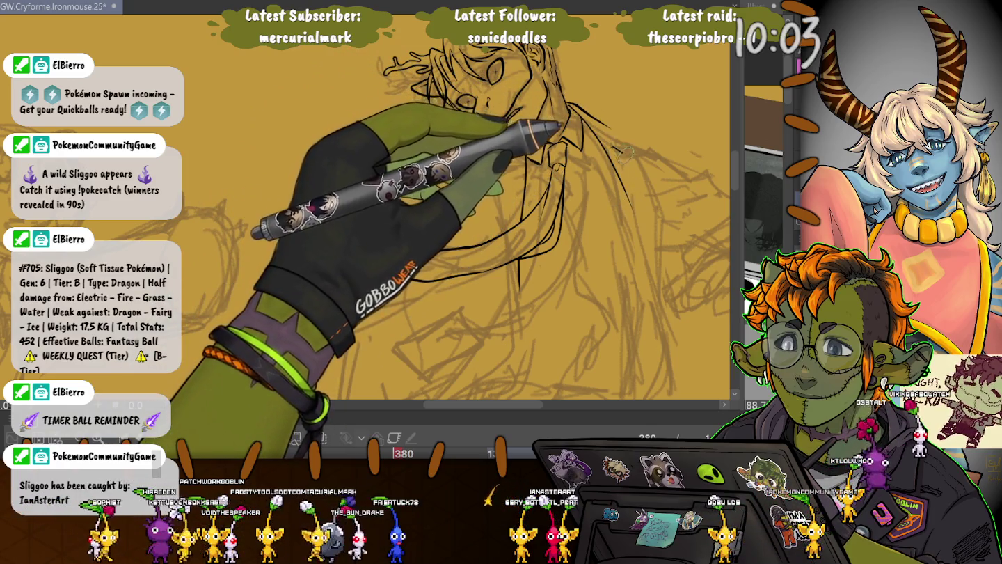
pyautogui.moveTo(623, 154); pyautogui.dragTo(641, 156)
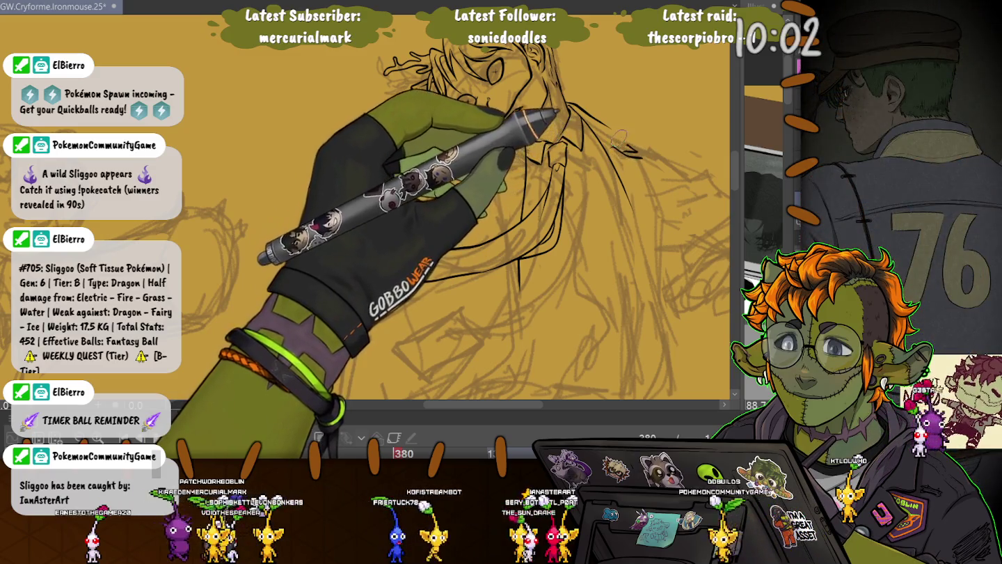
pyautogui.moveTo(518, 279); pyautogui.dragTo(456, 192)
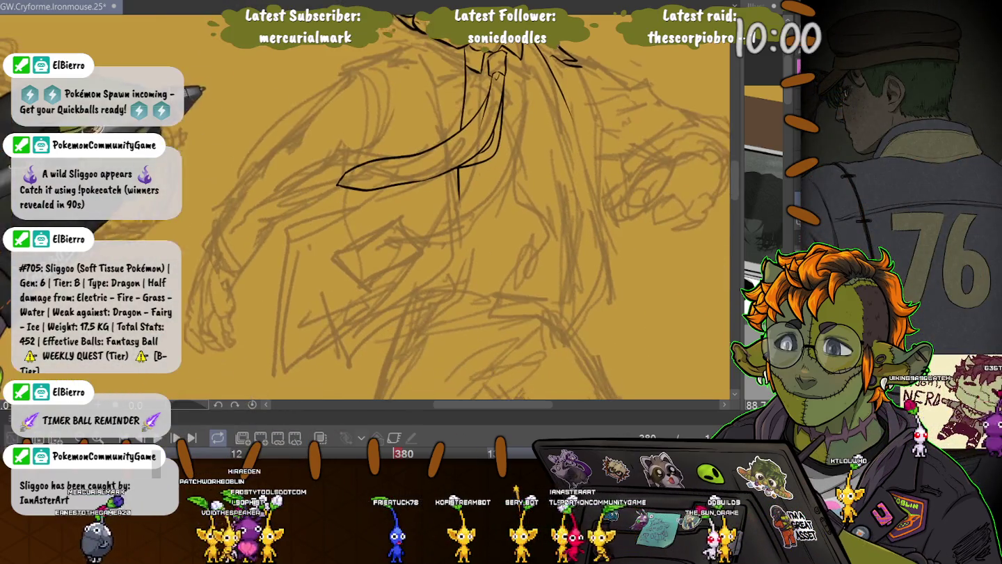
# Step: Ink the long curved jacket lapel edge with a thin line beside it
pyautogui.moveTo(556, 91)
pyautogui.mouseDown()
pyautogui.moveTo(621, 214)
pyautogui.moveTo(614, 292)
pyautogui.mouseUp()
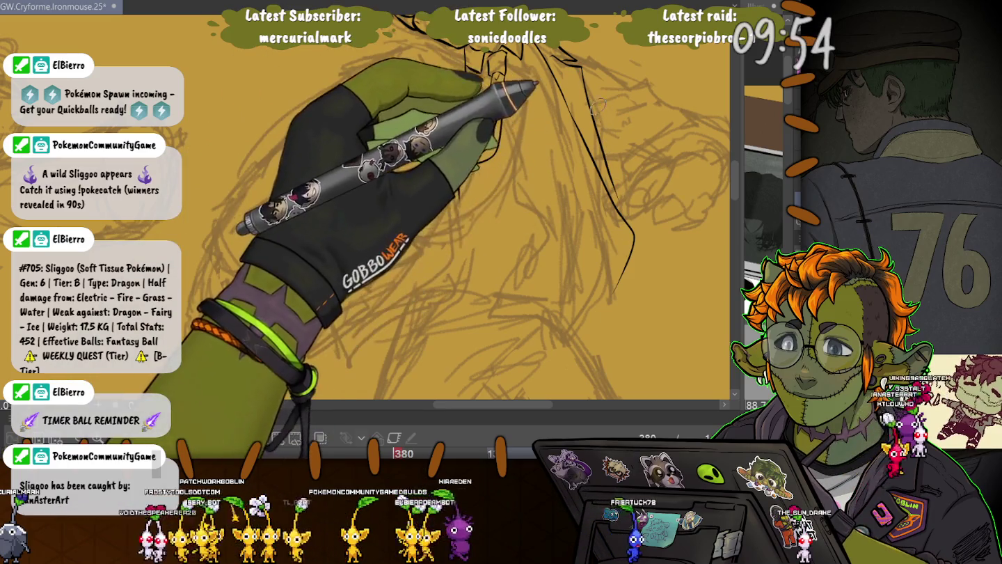
pyautogui.moveTo(596, 106); pyautogui.dragTo(622, 208)
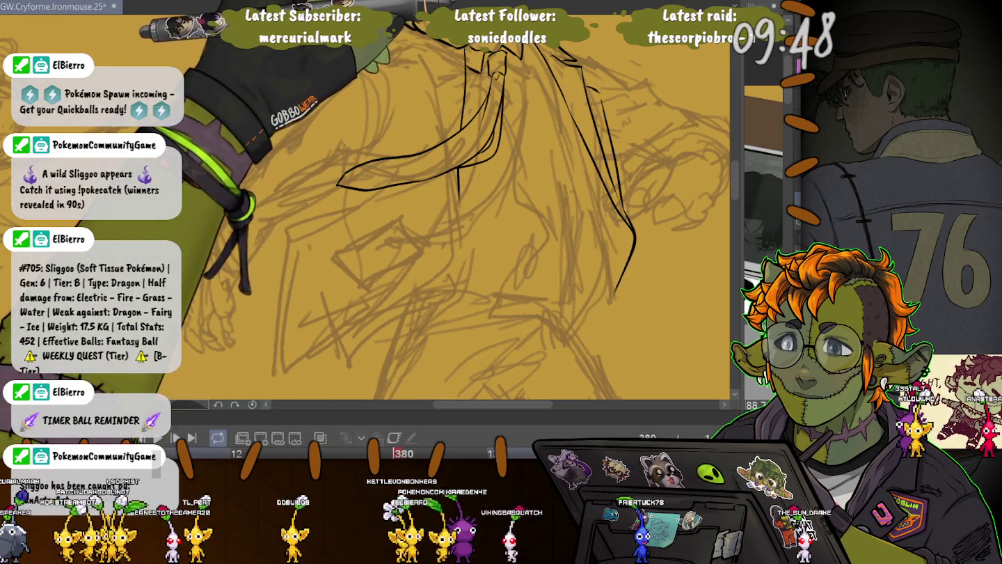
pyautogui.scroll(3, 453, 209)
pyautogui.scroll(-1, 452, 209)
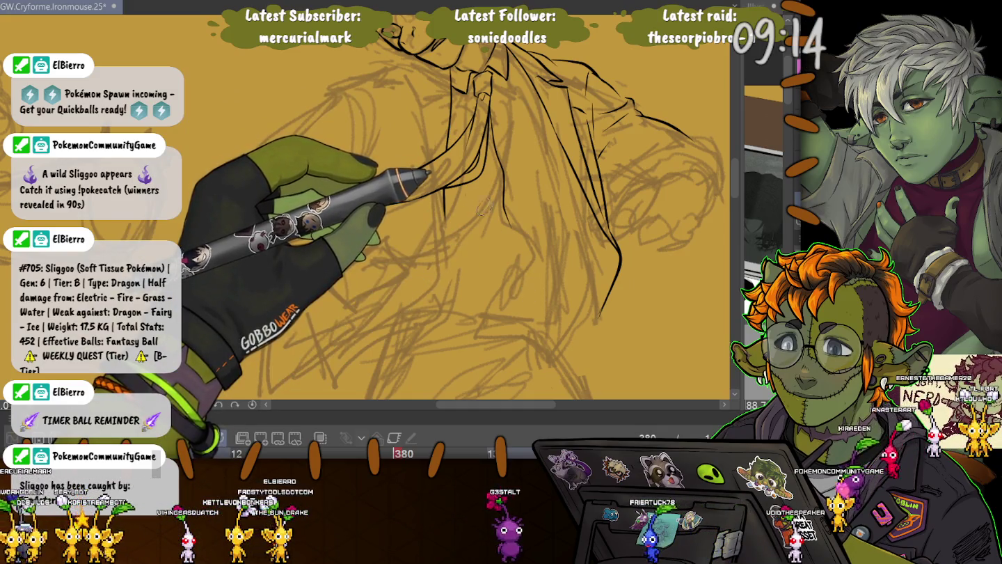
# Step: Ink the pointed jacket fold, the V-shaped sleeve edge, lower jacket lines and a long sleeve fold
pyautogui.moveTo(485, 159); pyautogui.dragTo(322, 207)
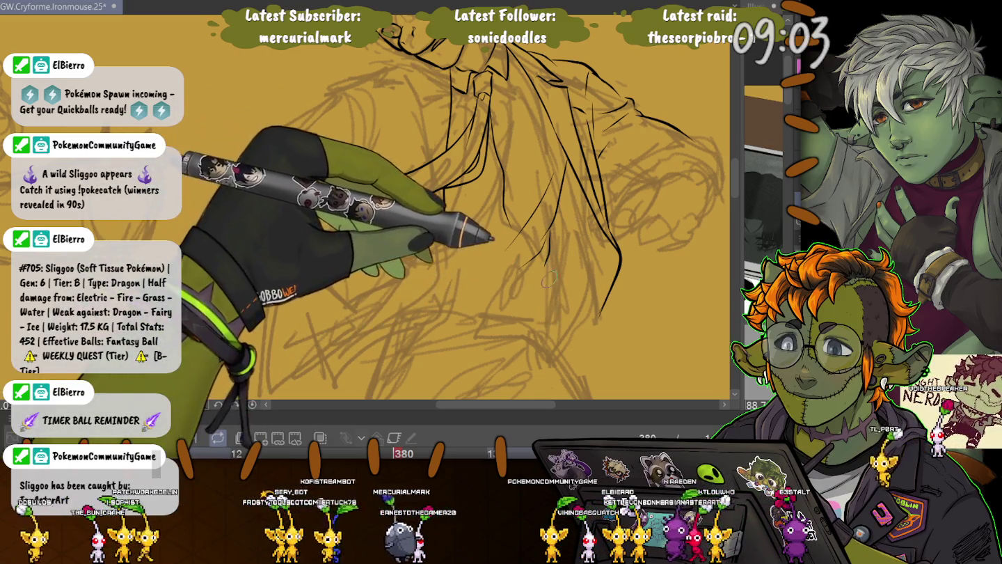
pyautogui.moveTo(487, 139); pyautogui.dragTo(431, 200)
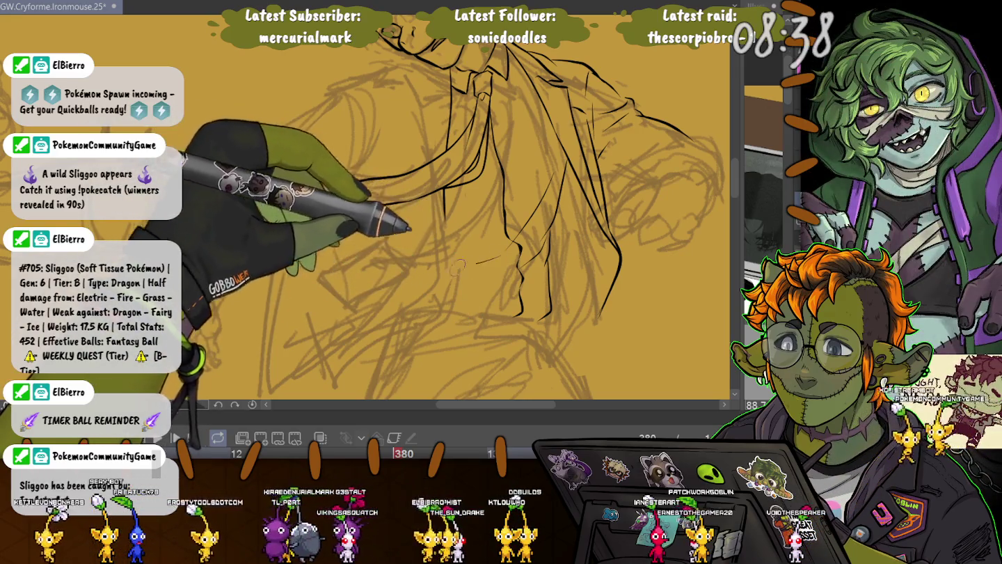
pyautogui.moveTo(466, 265); pyautogui.dragTo(519, 282)
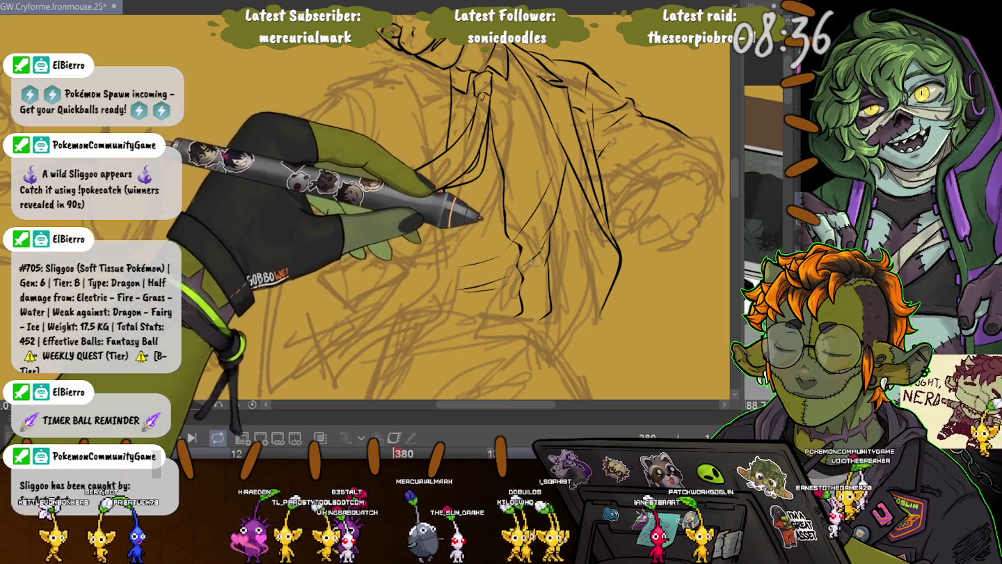
pyautogui.moveTo(487, 150); pyautogui.dragTo(324, 209)
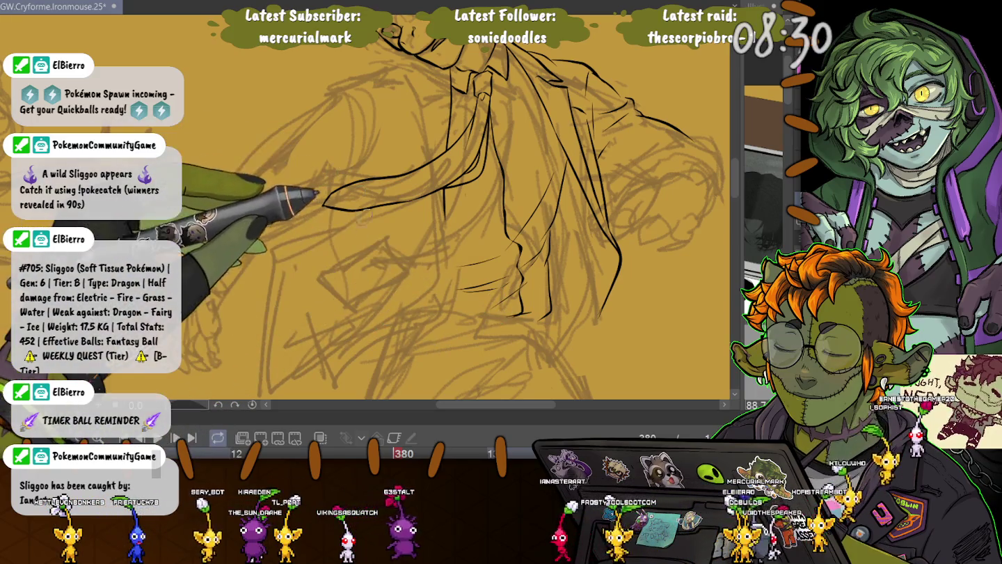
pyautogui.scroll(-5, 363, 210)
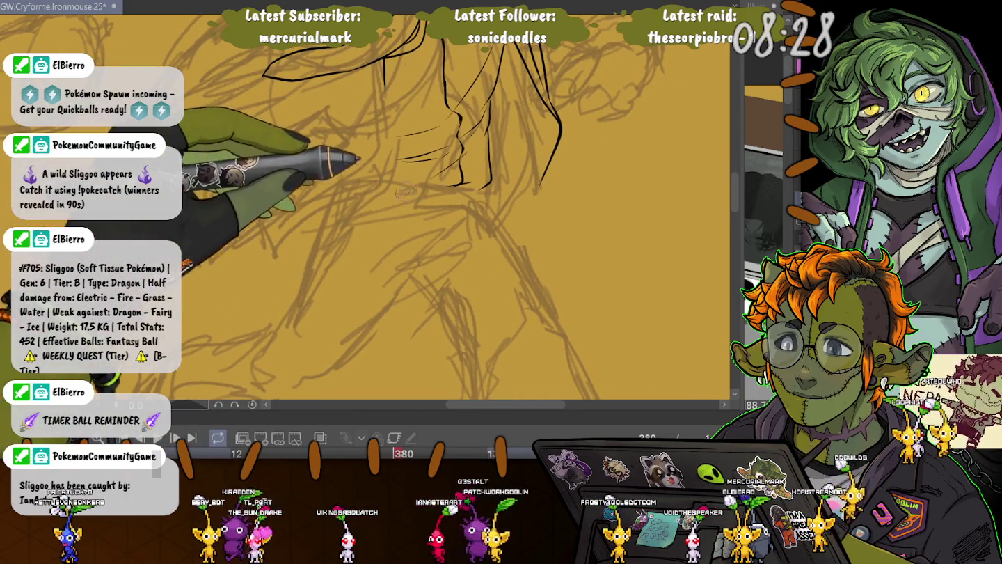
# Step: Ink a long stroke across the lower body and a curve along the collar
pyautogui.moveTo(368, 182); pyautogui.dragTo(442, 192)
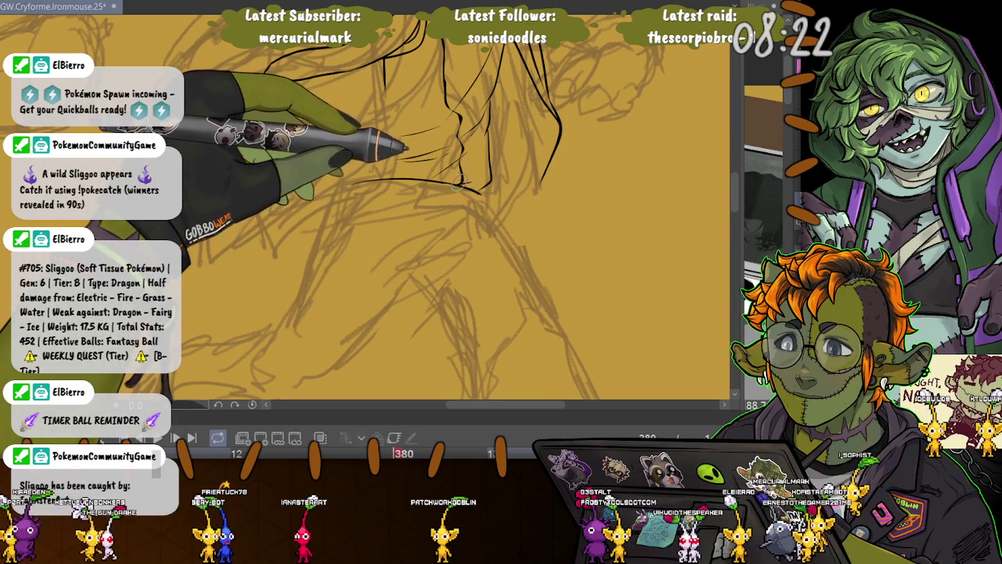
pyautogui.moveTo(263, 73); pyautogui.dragTo(385, 59)
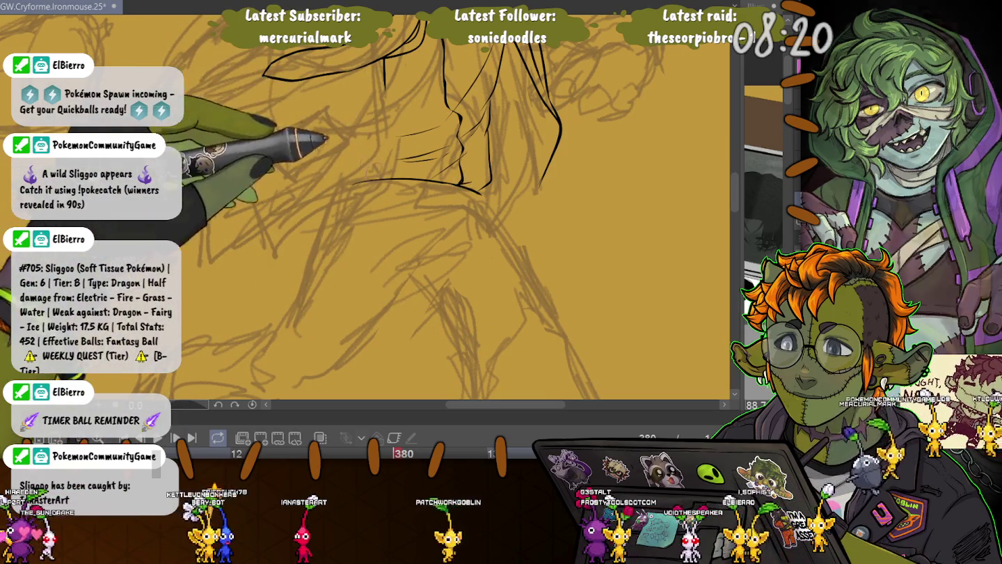
pyautogui.scroll(-3, 491, 119)
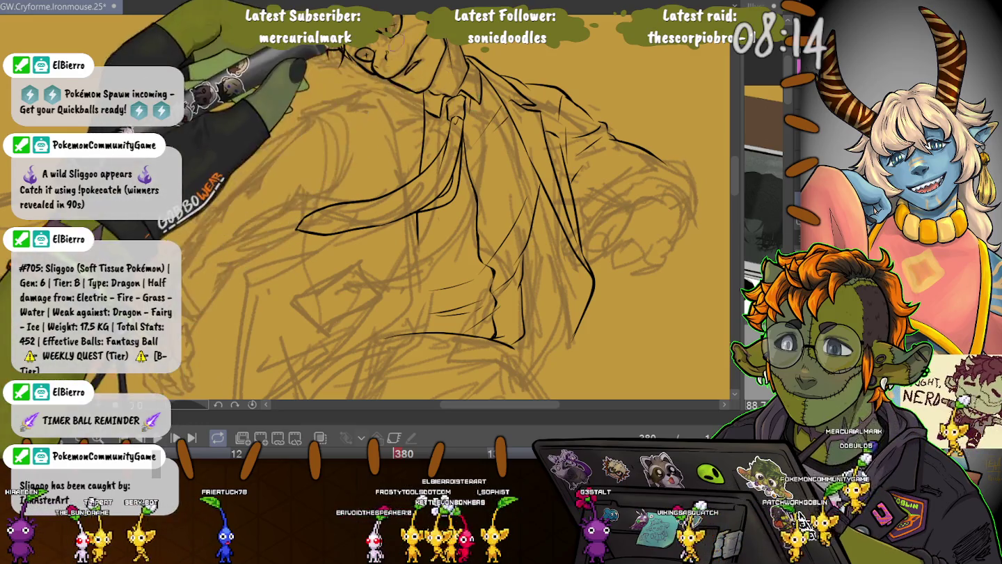
pyautogui.moveTo(340, 123); pyautogui.dragTo(492, 123)
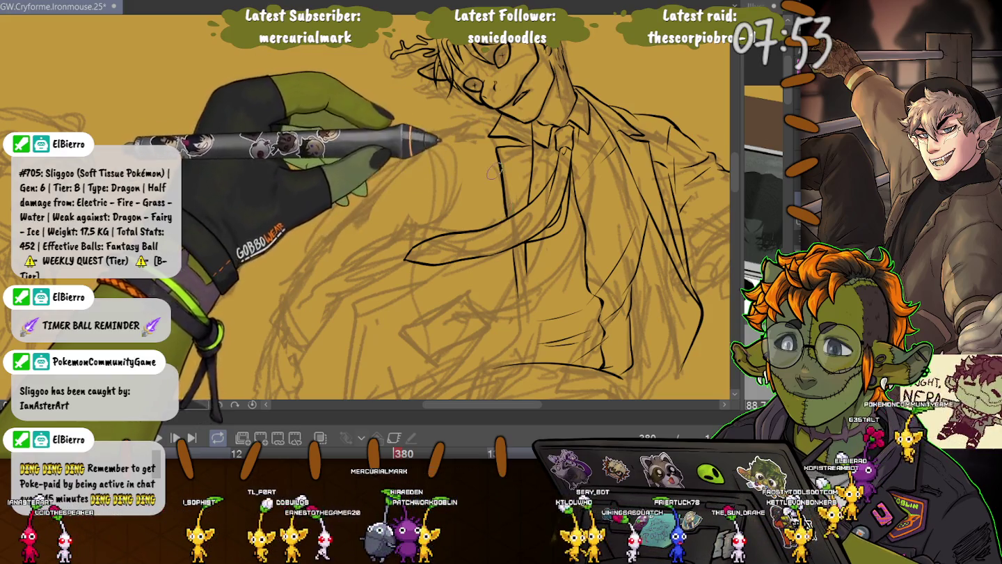
# Step: Ink new jacket outline lines, undoing the misplaced lower stroke, and a long line up the side
pyautogui.scroll(2, 365, 209)
pyautogui.moveTo(542, 76); pyautogui.dragTo(416, 117)
pyautogui.moveTo(537, 104); pyautogui.dragTo(452, 242)
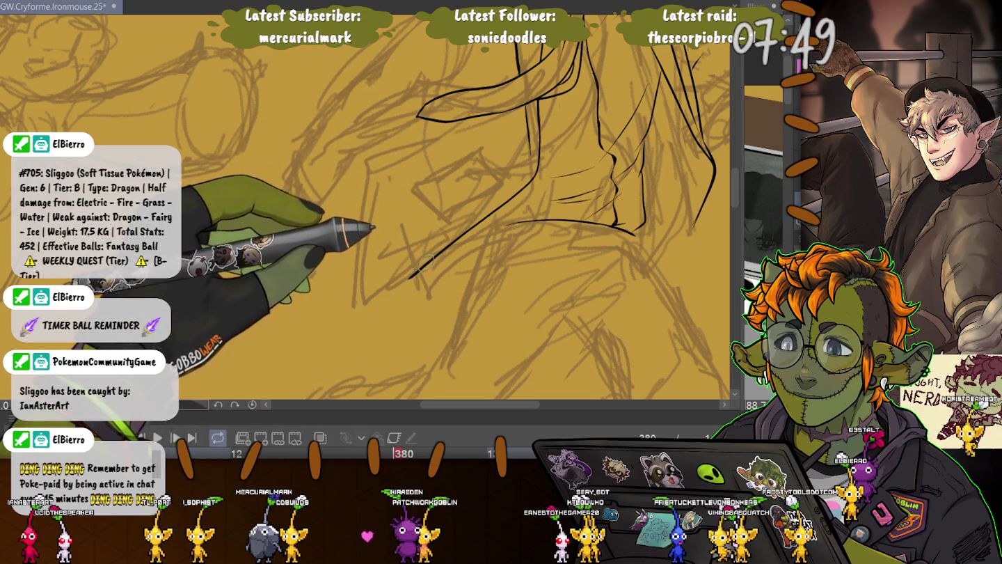
pyautogui.hotkey('ctrl', 'z')
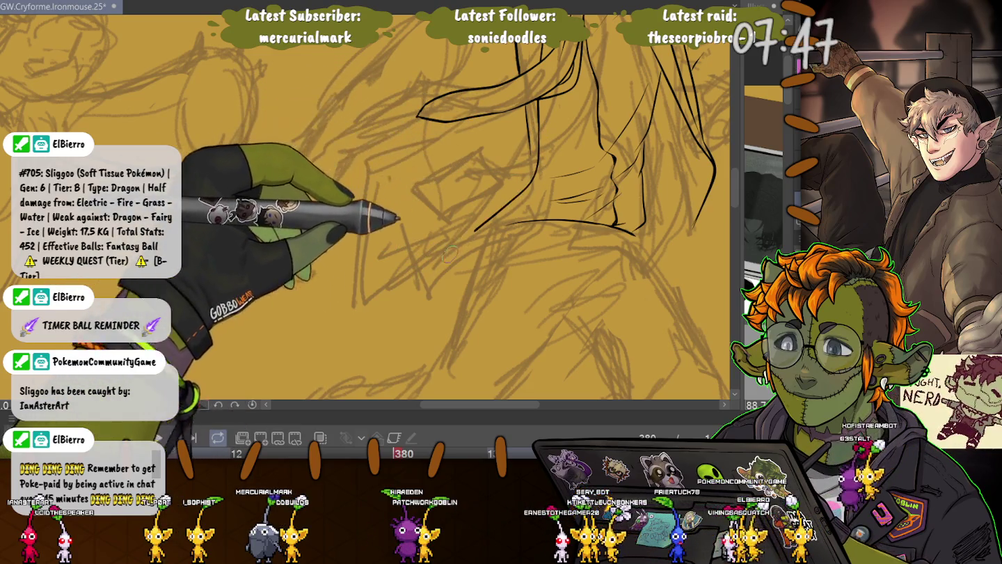
pyautogui.moveTo(423, 294)
pyautogui.mouseDown()
pyautogui.moveTo(440, 102)
pyautogui.moveTo(457, 167)
pyautogui.mouseUp()
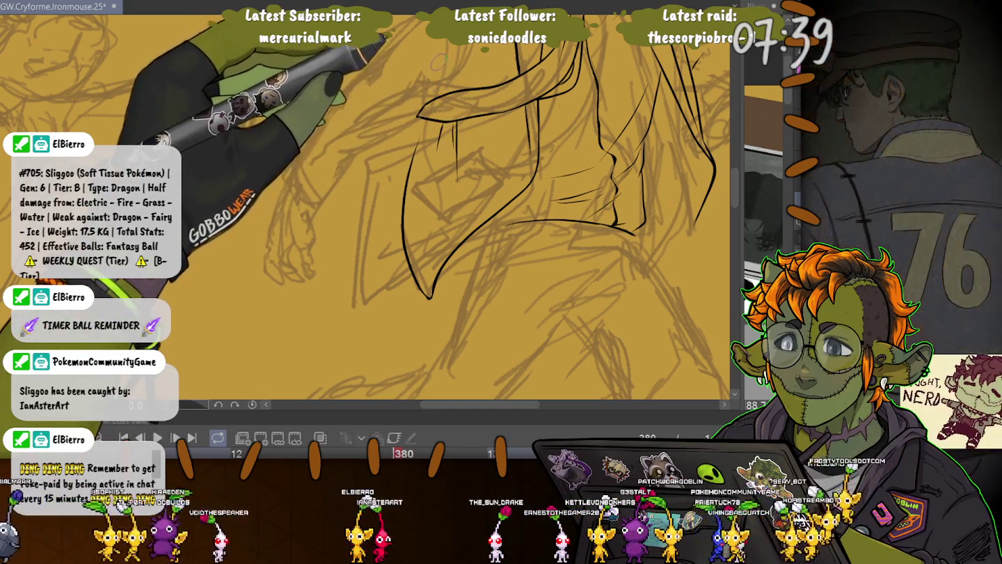
# Step: Zoom out and ink the jacket's shoulder line
pyautogui.scroll(-3, 440, 62)
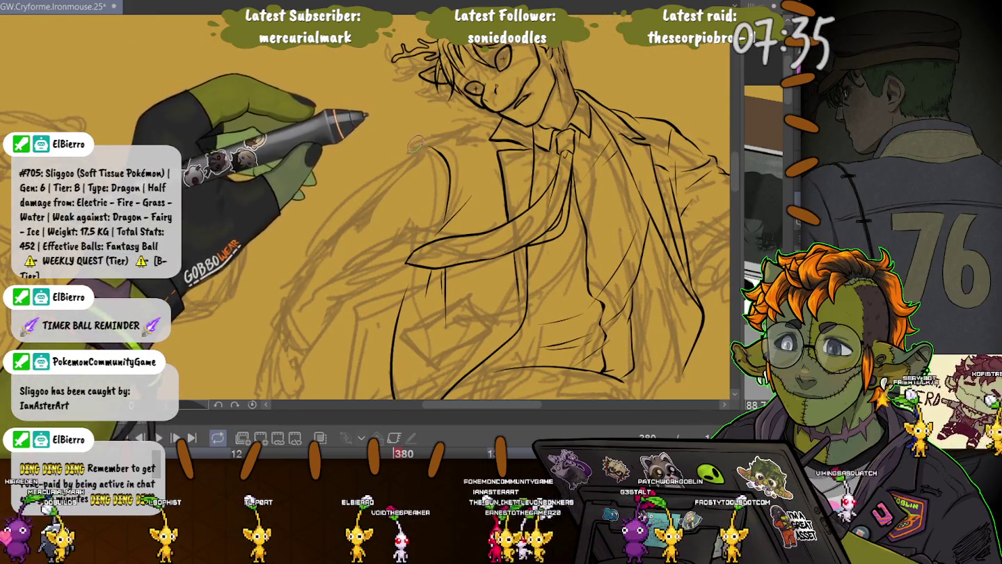
pyautogui.moveTo(416, 144); pyautogui.dragTo(463, 133)
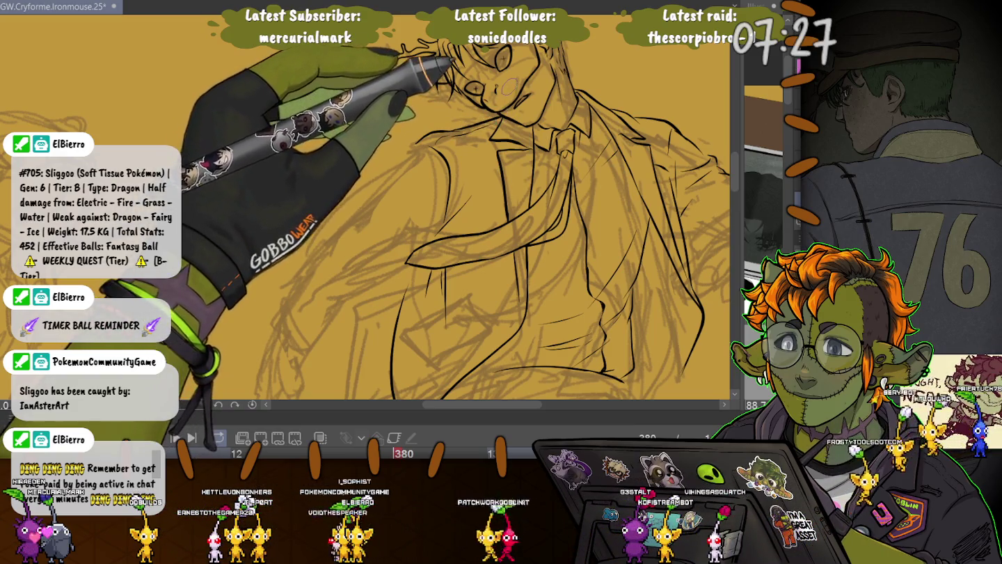
pyautogui.moveTo(424, 165); pyautogui.dragTo(456, 104)
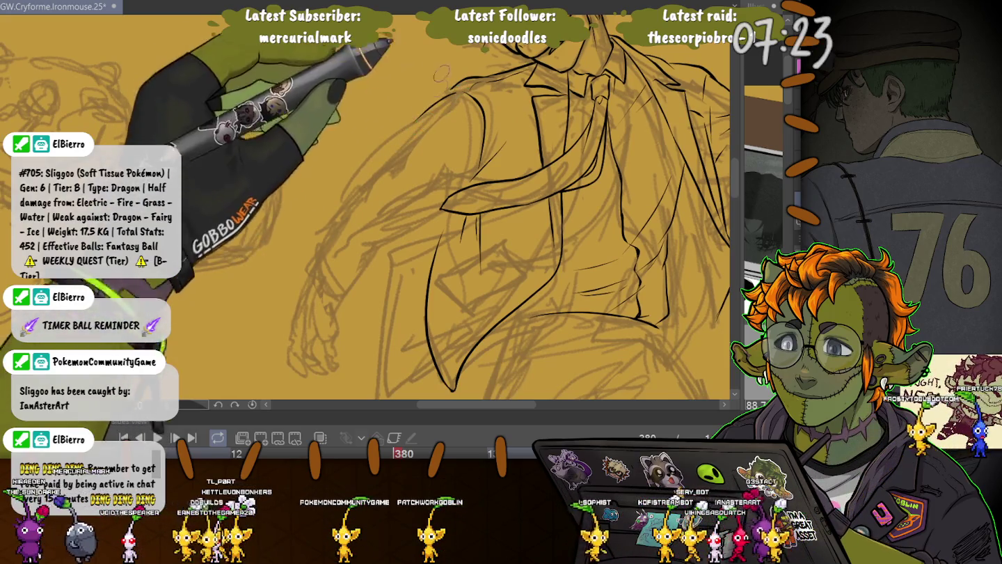
# Step: Ink the left shoulder line and the sleeve edges down toward the cuff
pyautogui.moveTo(459, 162); pyautogui.dragTo(407, 137)
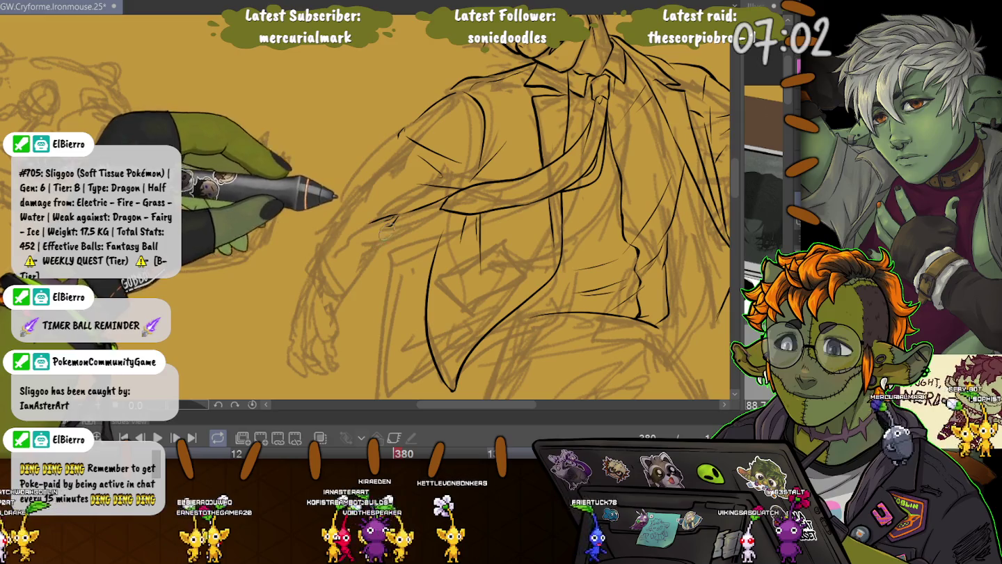
pyautogui.moveTo(361, 271)
pyautogui.mouseDown()
pyautogui.moveTo(325, 285)
pyautogui.moveTo(333, 241)
pyautogui.mouseUp()
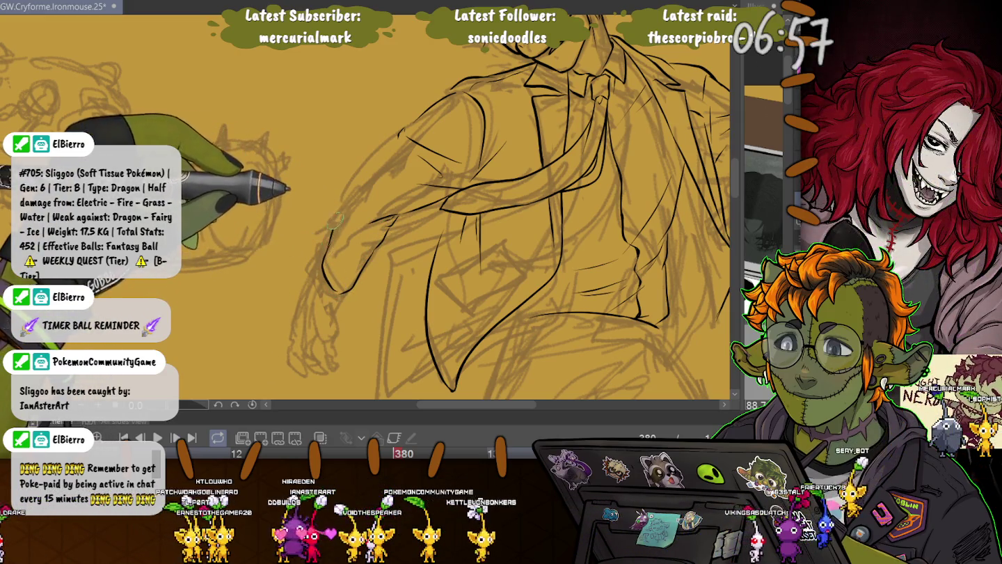
pyautogui.moveTo(336, 222); pyautogui.dragTo(346, 199)
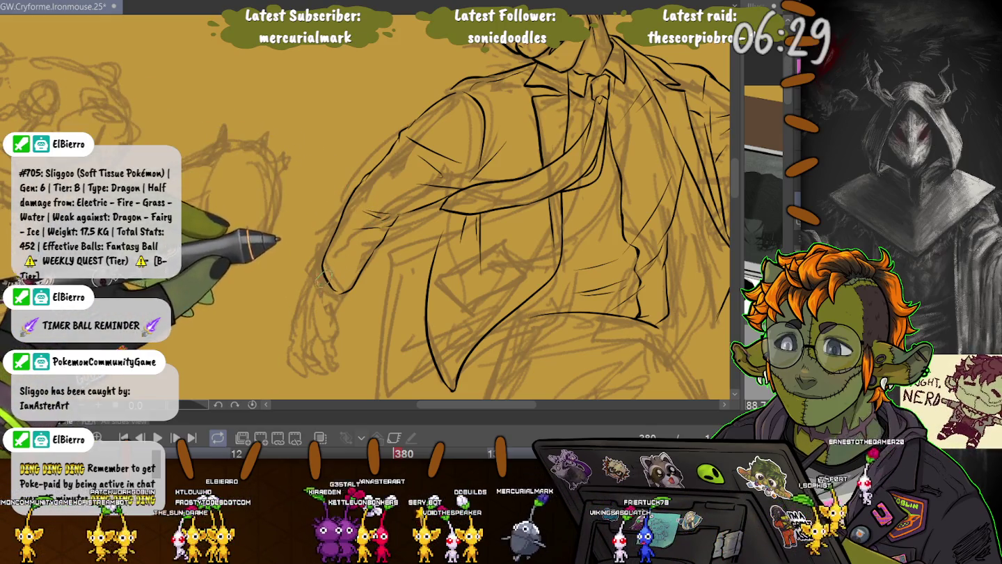
pyautogui.moveTo(336, 265); pyautogui.dragTo(253, 209)
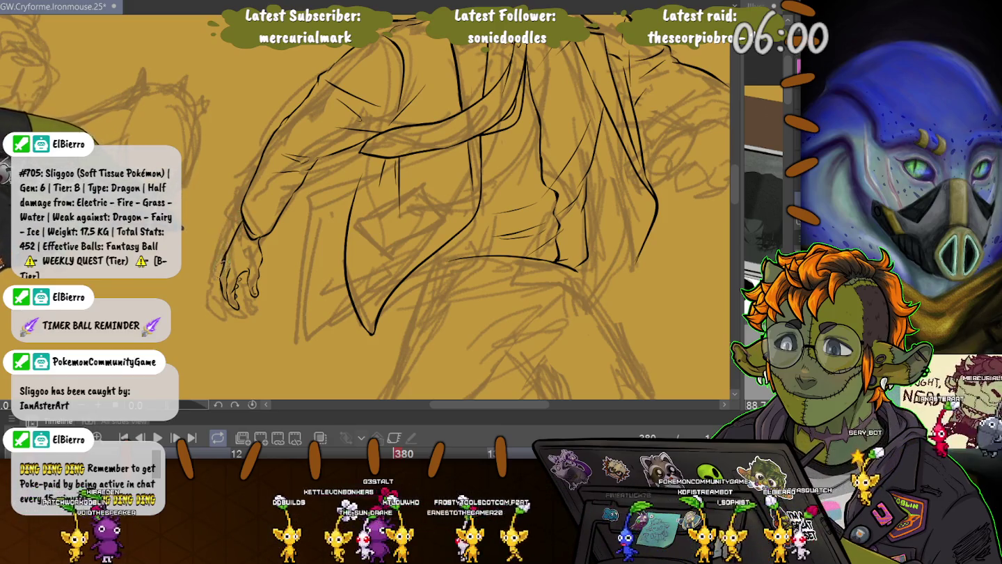
# Step: Add faint ink strokes along the sleeve near the right-side arm
pyautogui.scroll(-2, 464, 207)
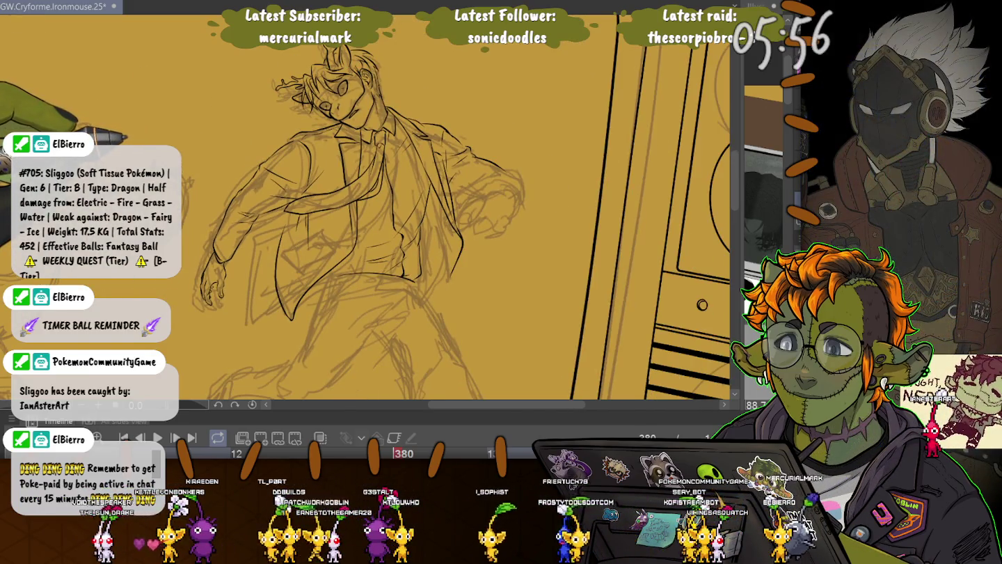
pyautogui.scroll(2, 362, 210)
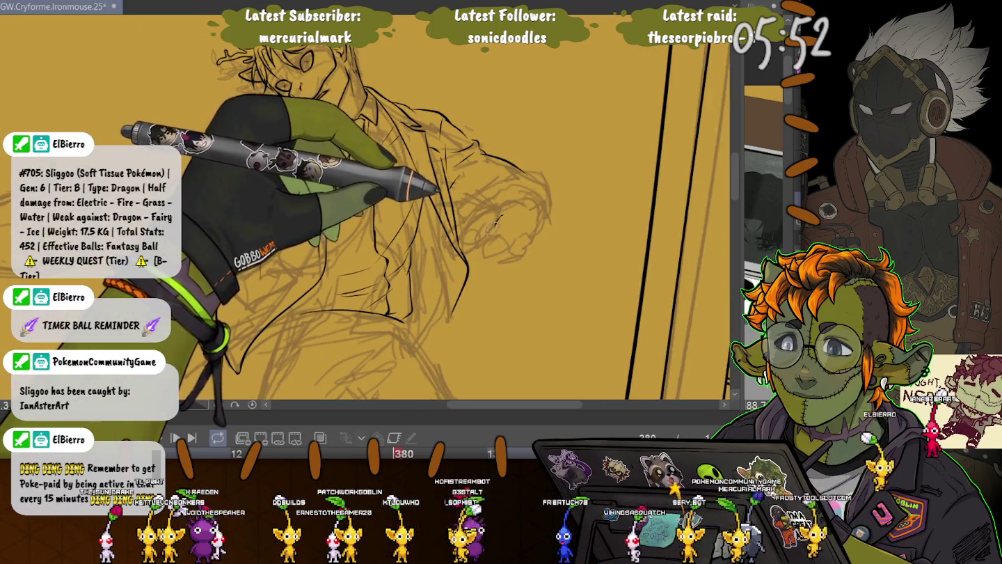
pyautogui.moveTo(496, 222); pyautogui.dragTo(457, 244)
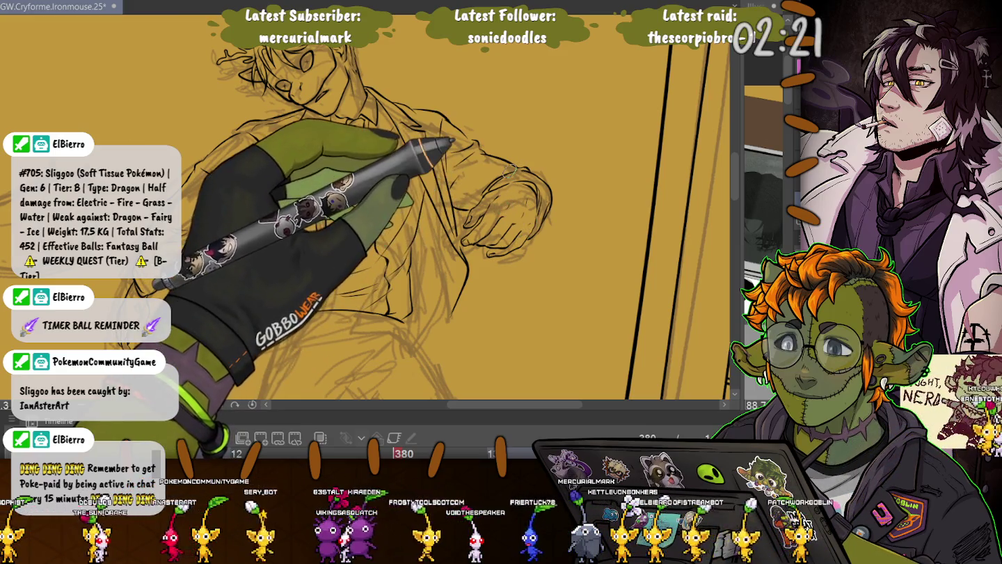
pyautogui.scroll(-2, 365, 223)
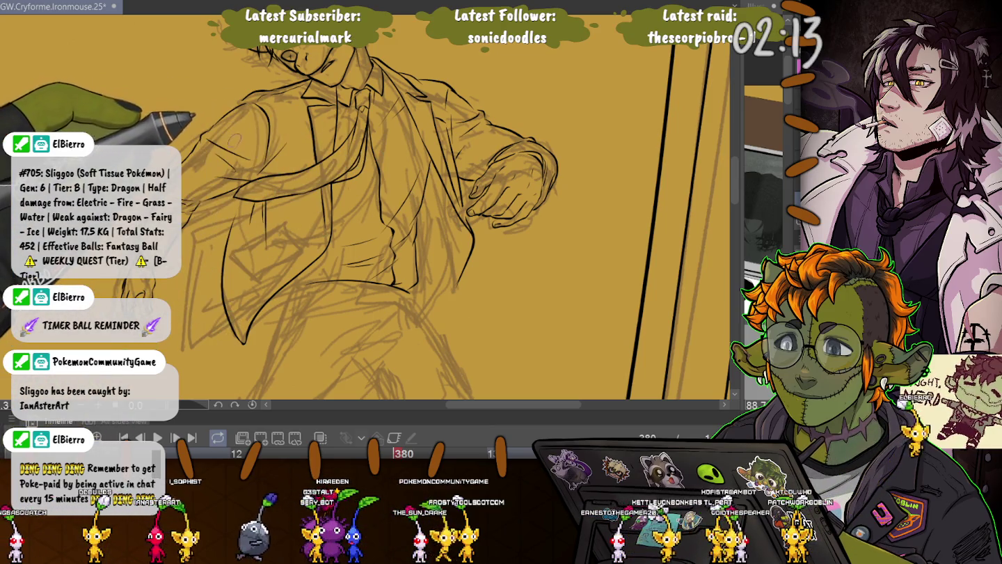
# Step: Scroll the canvas down and back up to reach the jacket area
pyautogui.scroll(-2, 365, 209)
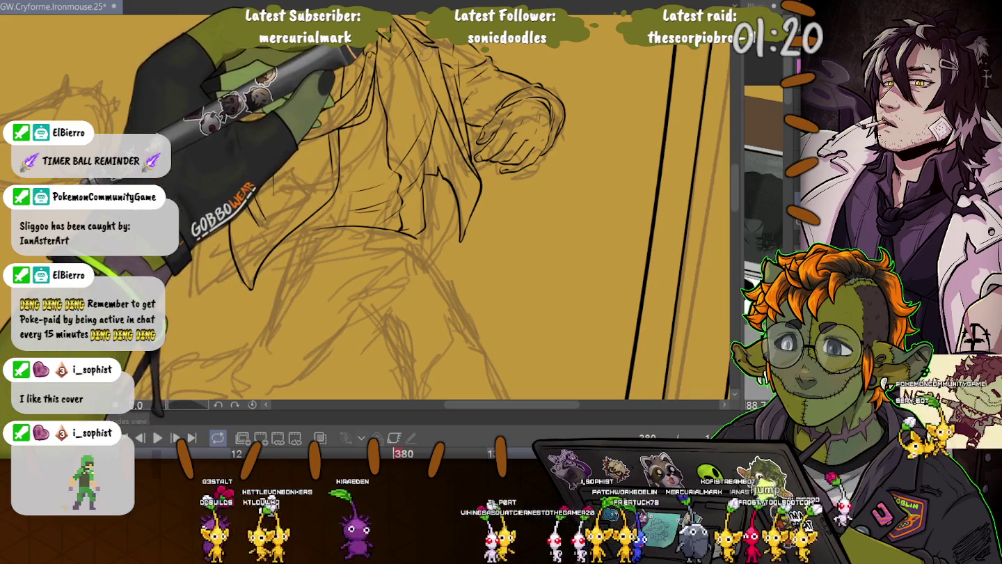
pyautogui.scroll(3, 404, 209)
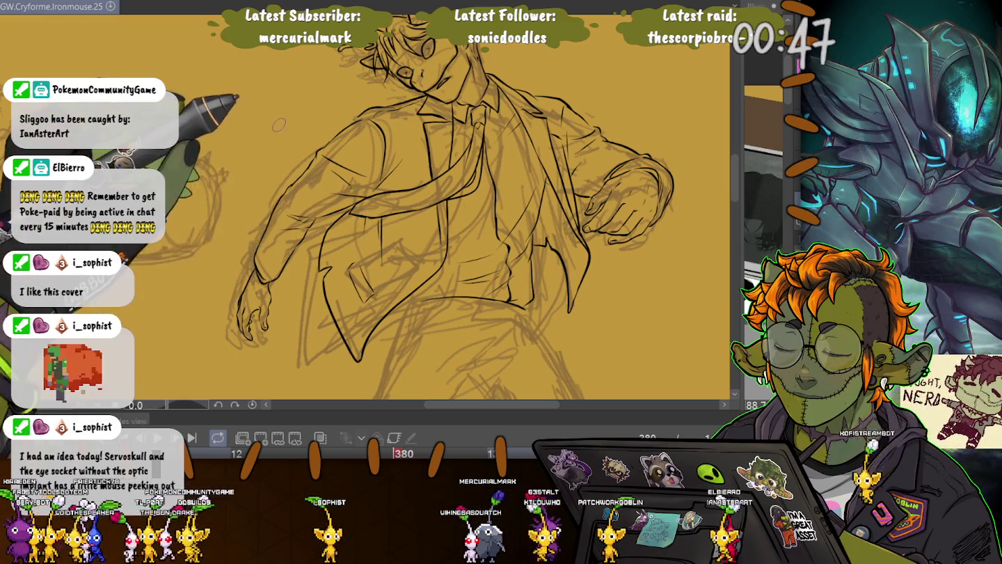
# Step: Add small ink strokes at the figure's left hand
pyautogui.moveTo(254, 327); pyautogui.dragTo(263, 337)
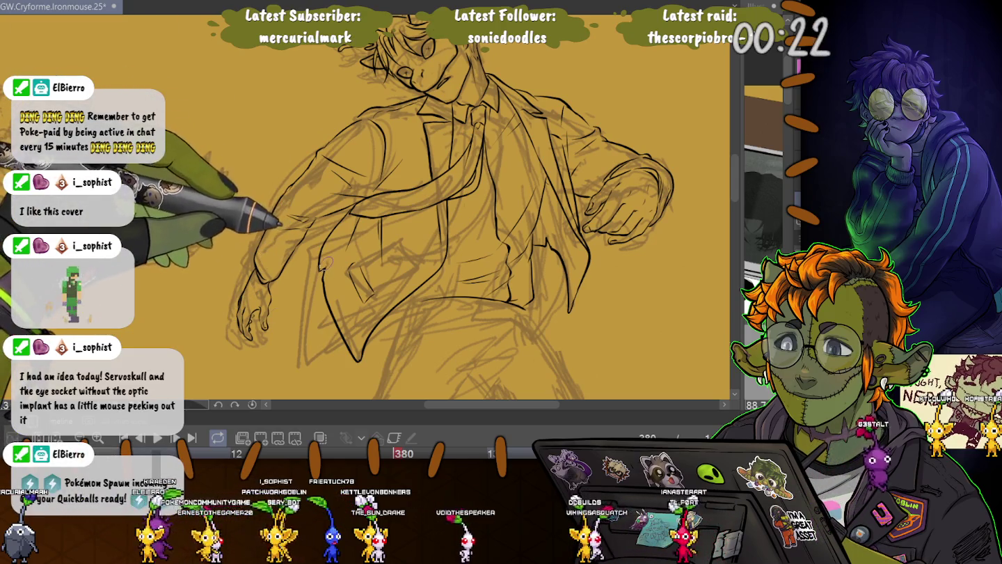
# Step: Pan and zoom the canvas to bring the figure's waist into view
pyautogui.moveTo(318, 279); pyautogui.dragTo(325, 204)
pyautogui.scroll(3, 361, 209)
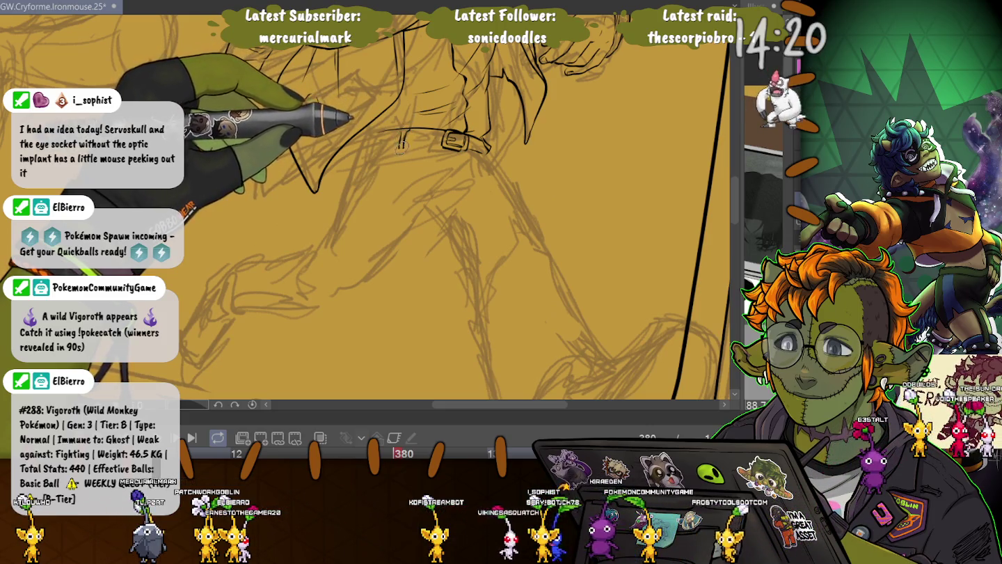
# Step: Extend the belt line leftward with short strokes that finish its left end
pyautogui.moveTo(400, 137); pyautogui.dragTo(400, 147)
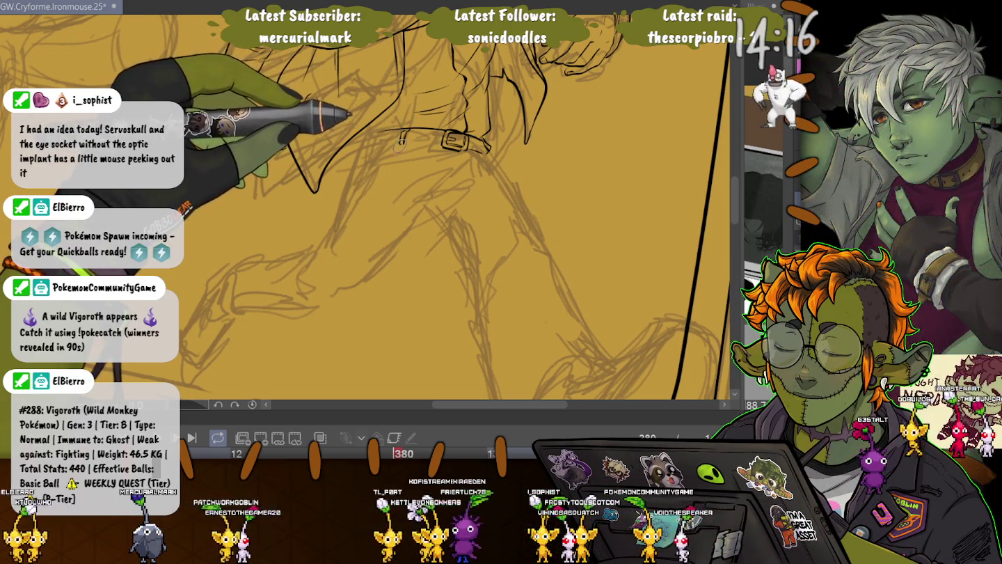
pyautogui.moveTo(401, 132); pyautogui.dragTo(443, 131)
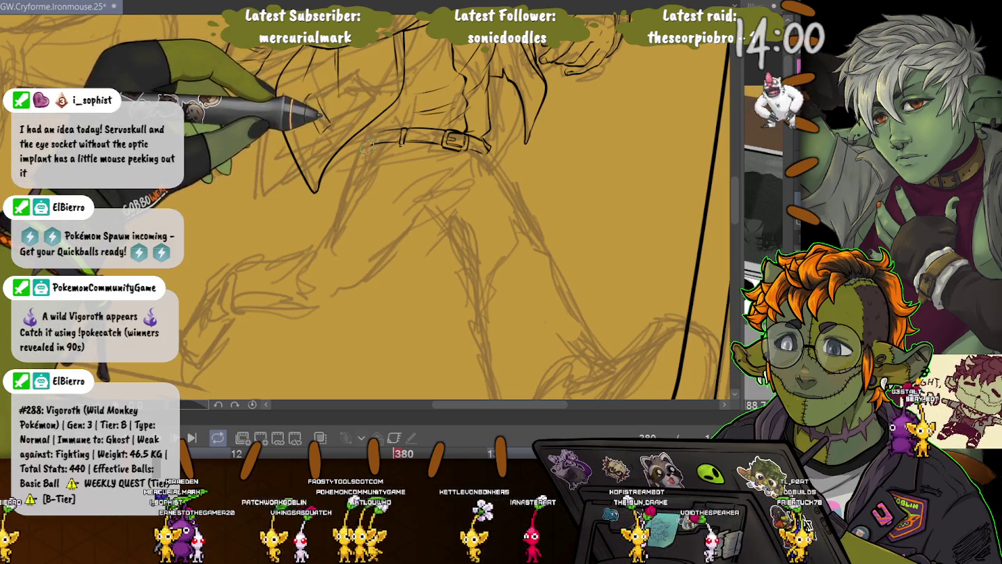
pyautogui.moveTo(361, 144); pyautogui.dragTo(376, 132)
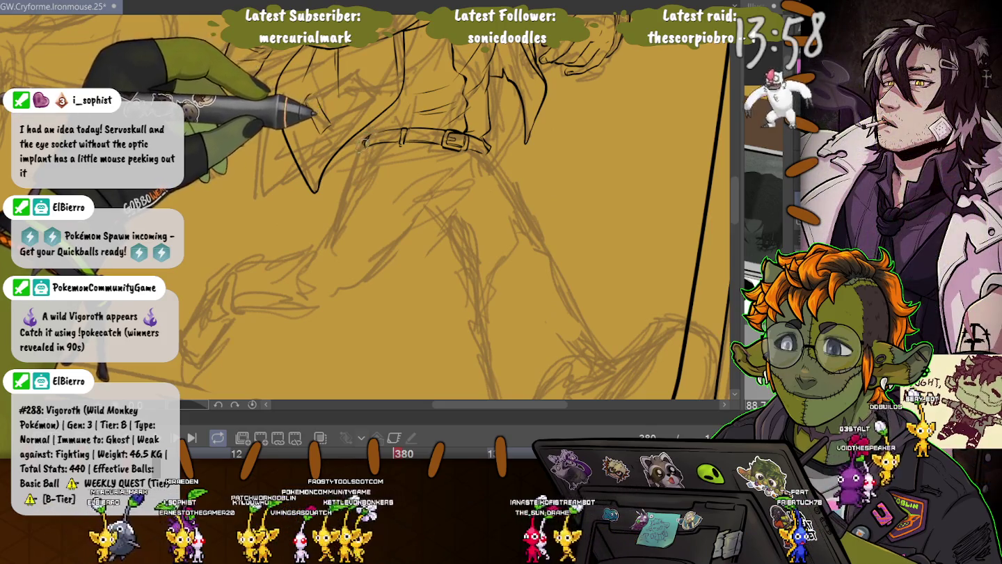